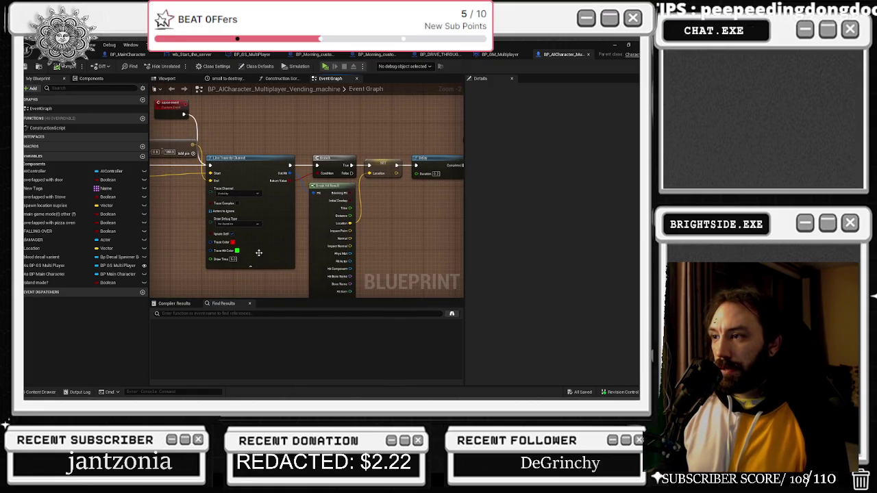
- Set the Line Trace By Channel node's Draw Debug Type to For Duration
scroll(267, 230, up, 2)
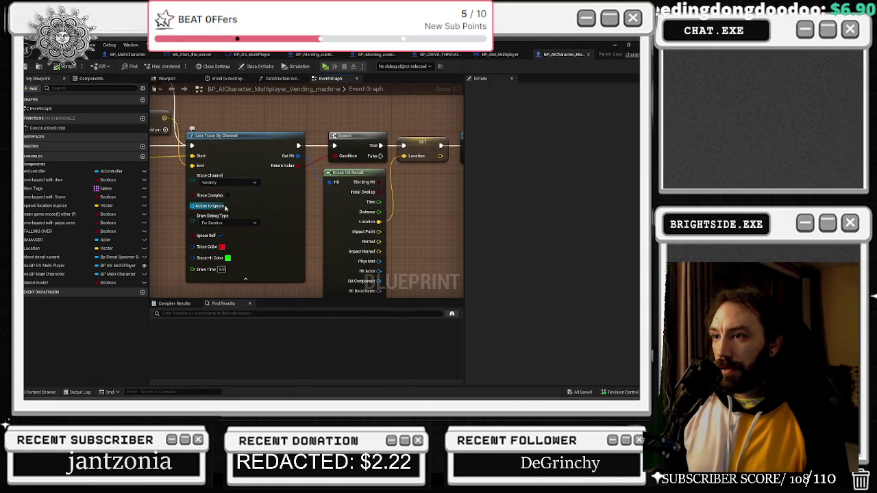
click(229, 222)
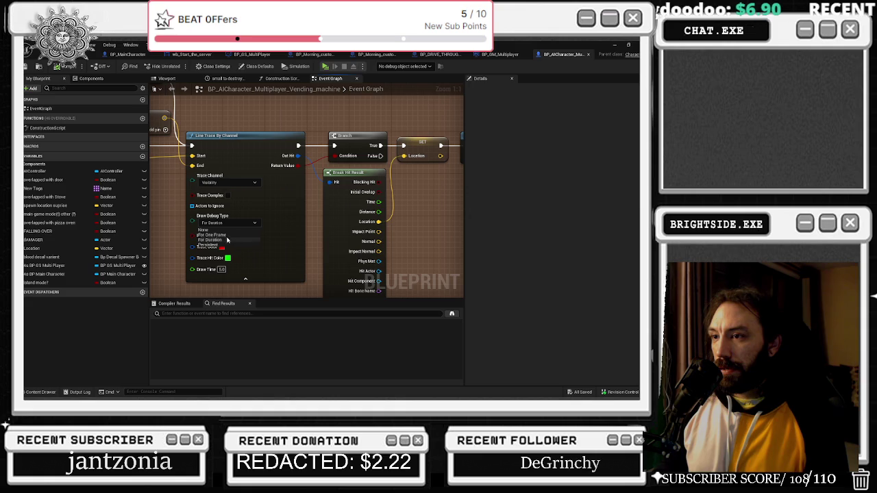
click(225, 240)
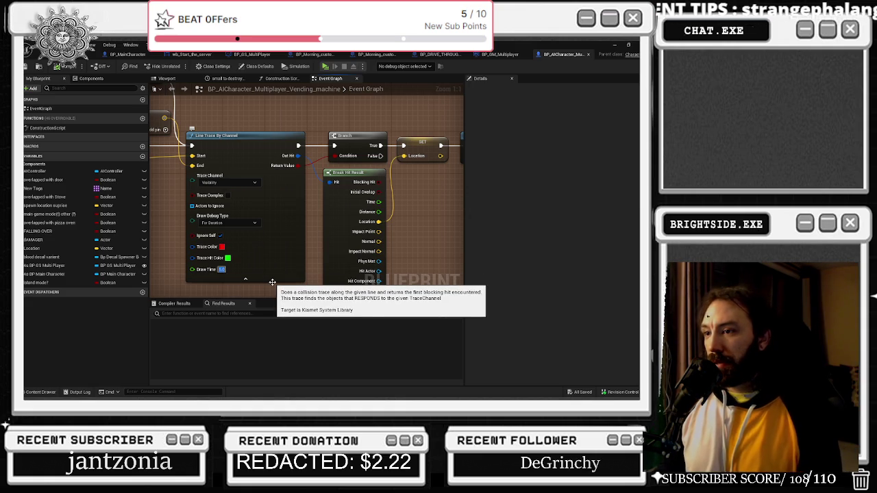
mouse_move(184, 201)
mouse_down()
mouse_move(158, 137)
mouse_move(196, 141)
mouse_move(233, 165)
mouse_move(202, 237)
mouse_move(154, 195)
mouse_move(376, 192)
mouse_move(134, 202)
mouse_move(124, 216)
mouse_move(68, 224)
mouse_up()
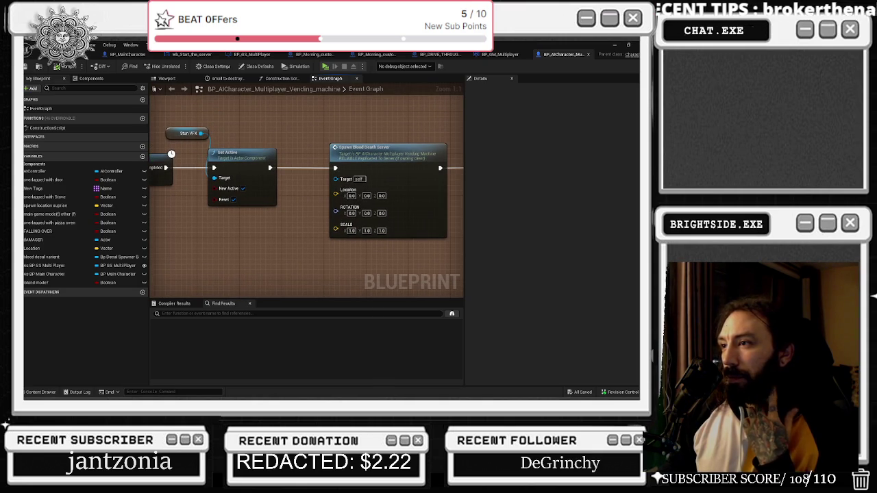
- Jump to the Spawn_Blood_Death_Server event and inspect its Location and Add nodes
drag(191, 207, 95, 201)
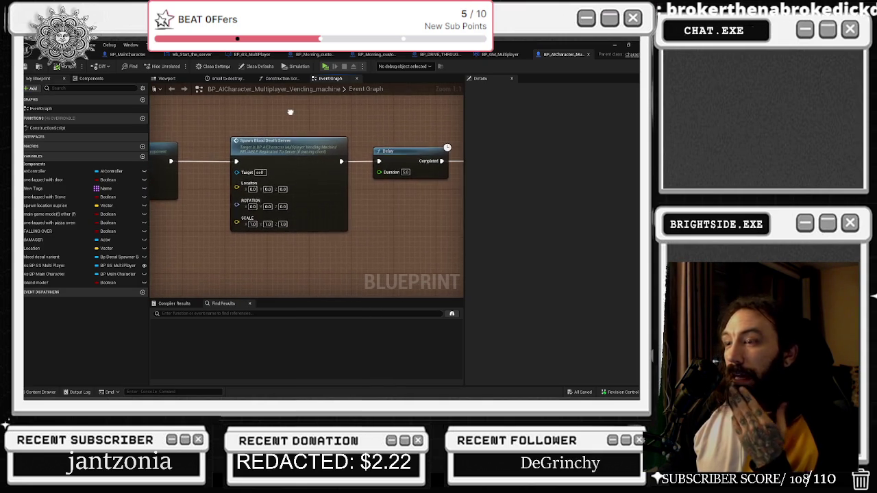
double_click(291, 142)
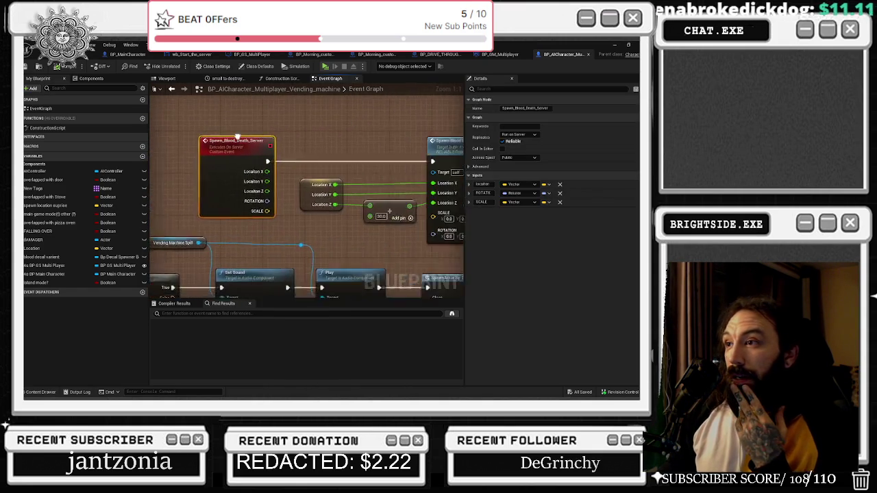
mouse_move(220, 178)
mouse_down()
mouse_move(293, 237)
mouse_move(386, 153)
mouse_move(407, 157)
mouse_move(320, 161)
mouse_move(336, 164)
mouse_move(330, 185)
mouse_move(337, 170)
mouse_up()
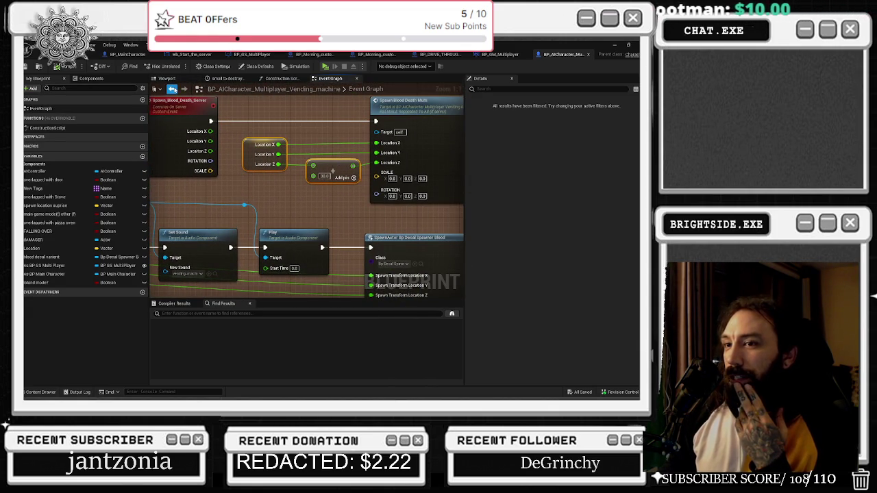
click(173, 89)
- Return to the server event's Spawn Blood Death Multi call and show the Location variable's details
mouse_move(284, 158)
mouse_down()
mouse_move(322, 171)
mouse_move(301, 170)
mouse_move(281, 184)
mouse_move(75, 193)
mouse_move(165, 196)
mouse_move(354, 177)
mouse_up()
double_click(313, 163)
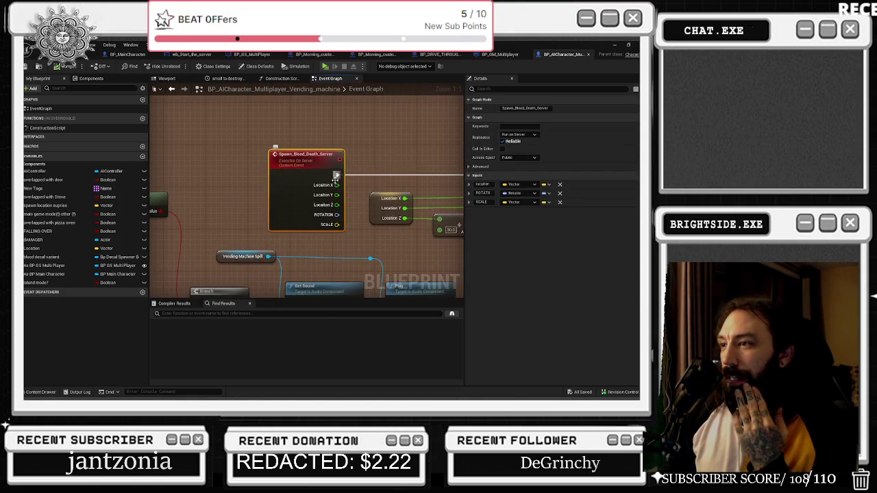
drag(354, 206, 201, 206)
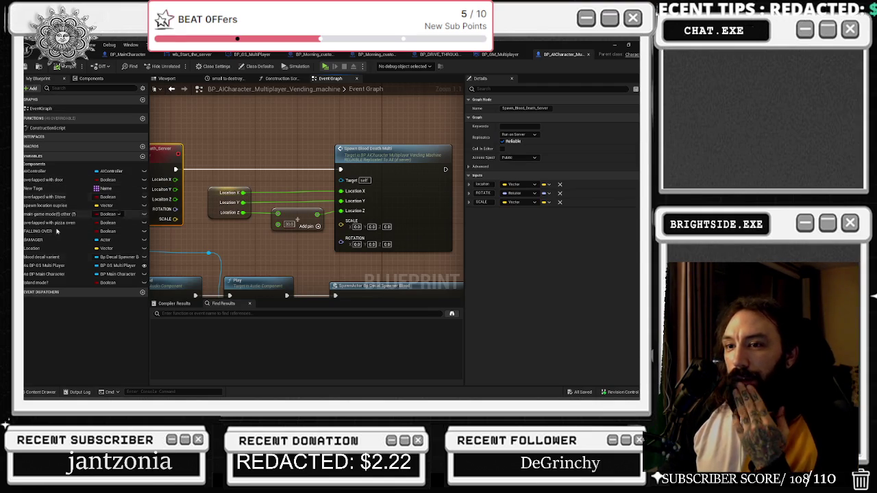
click(216, 204)
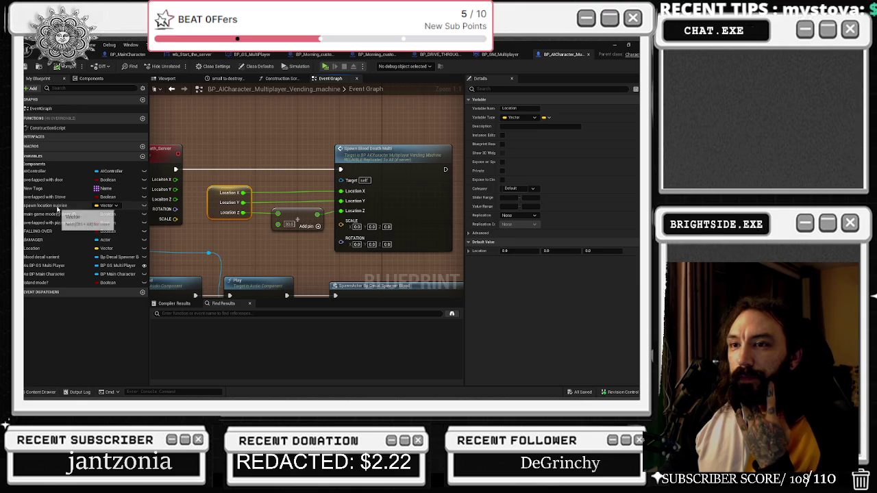
- Find references to Location by name and scroll through all the Find Results
right_click(55, 249)
mouse_move(102, 277)
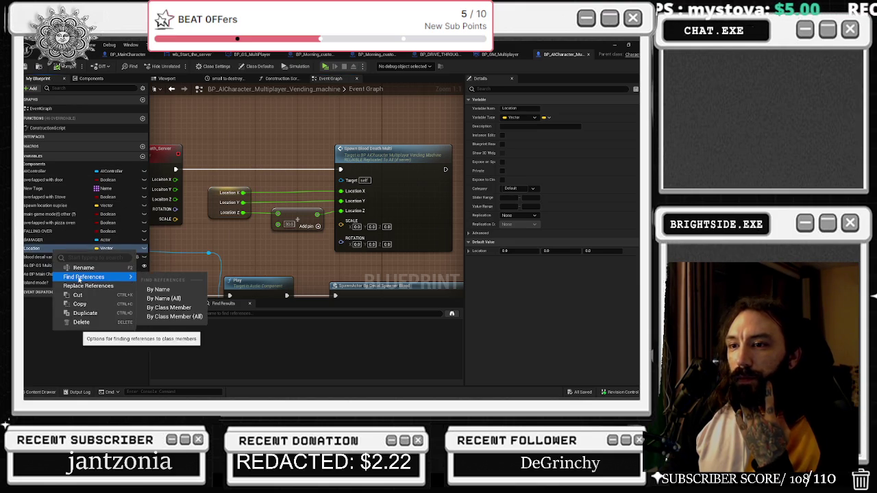
click(147, 290)
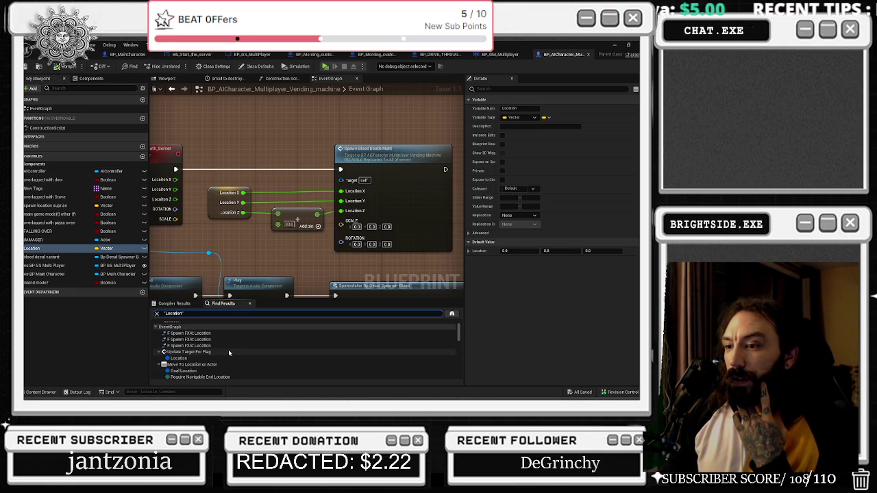
scroll(229, 353, down, 4)
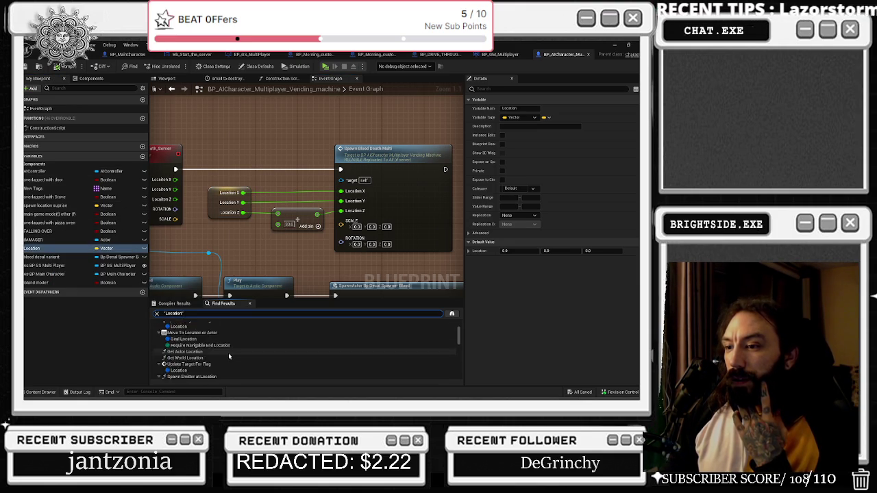
scroll(229, 355, down, 5)
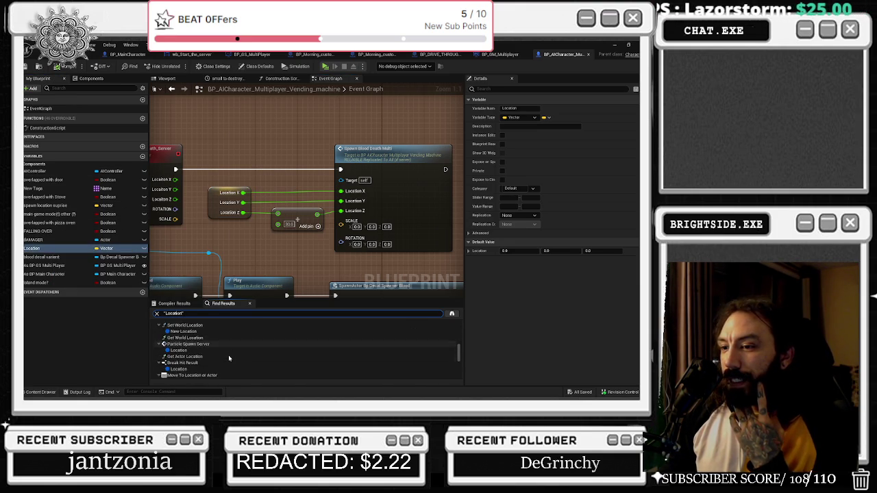
scroll(229, 357, down, 6)
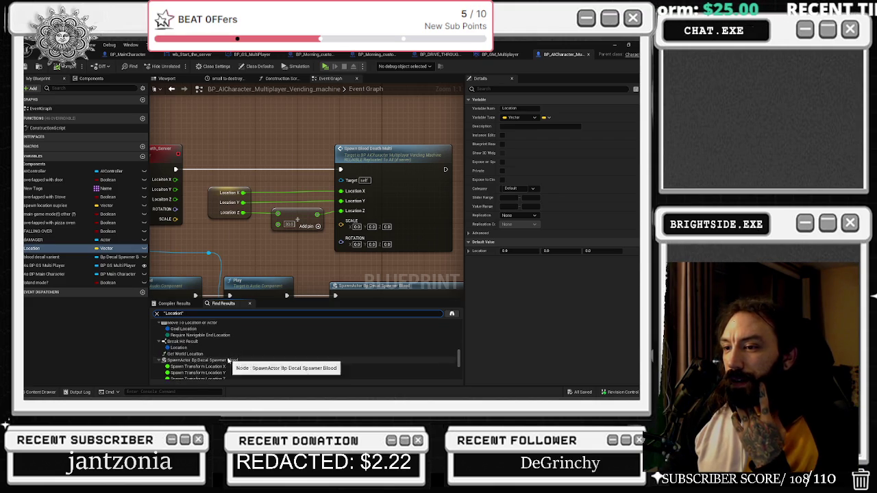
scroll(229, 361, down, 3)
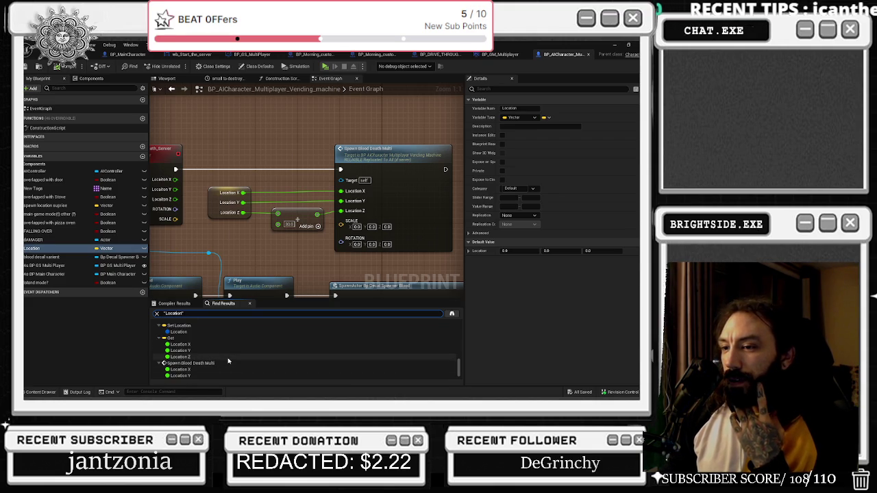
scroll(228, 361, down, 2)
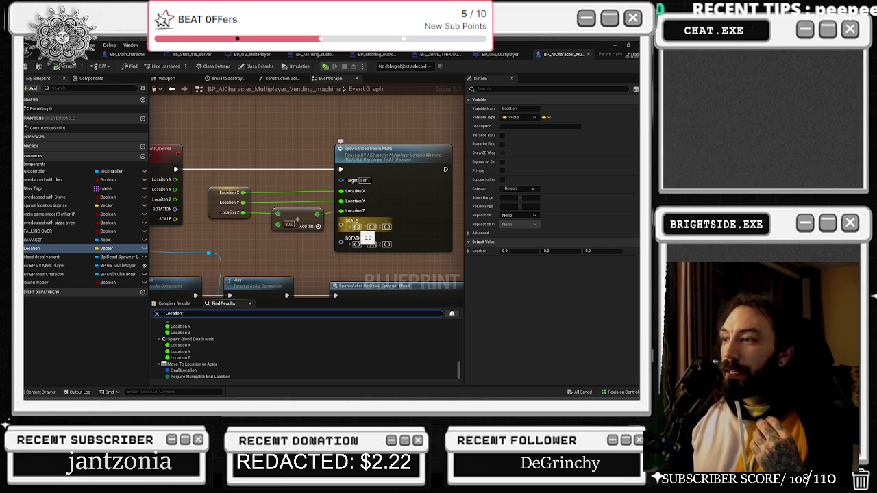
drag(318, 260, 231, 139)
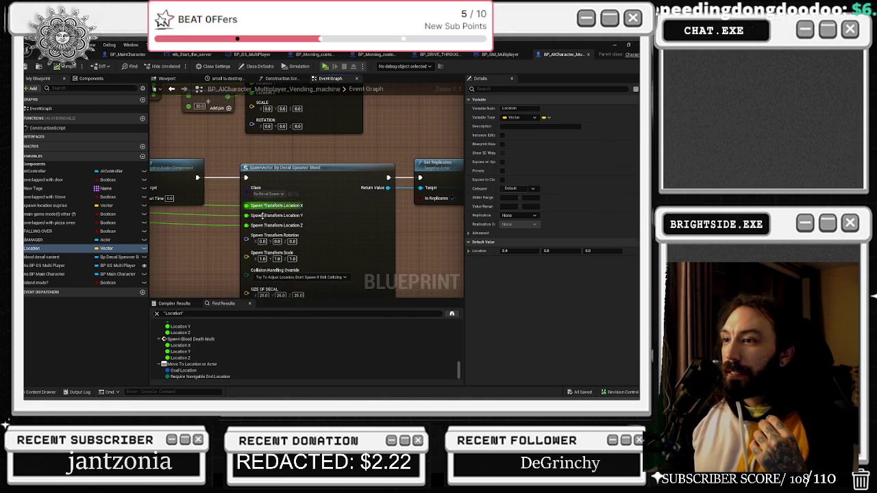
mouse_move(319, 192)
mouse_down()
mouse_move(311, 186)
mouse_move(359, 211)
mouse_move(341, 146)
mouse_up()
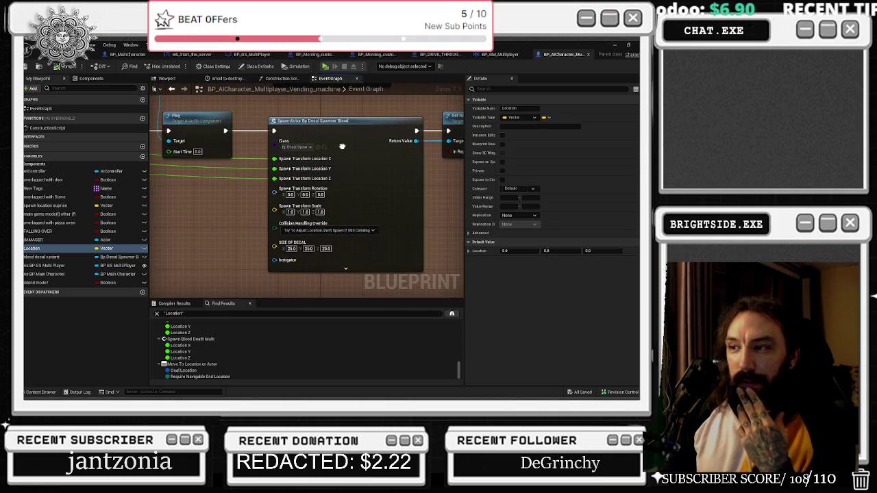
click(338, 232)
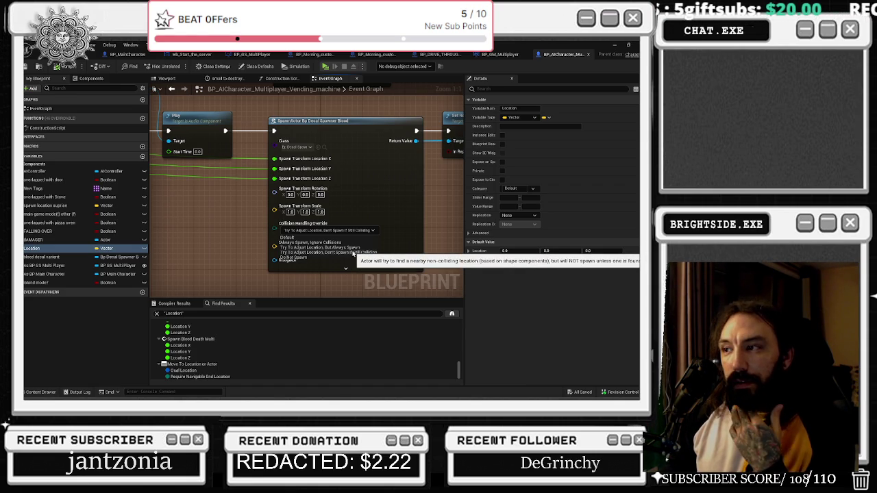
click(245, 209)
drag(245, 208, 261, 136)
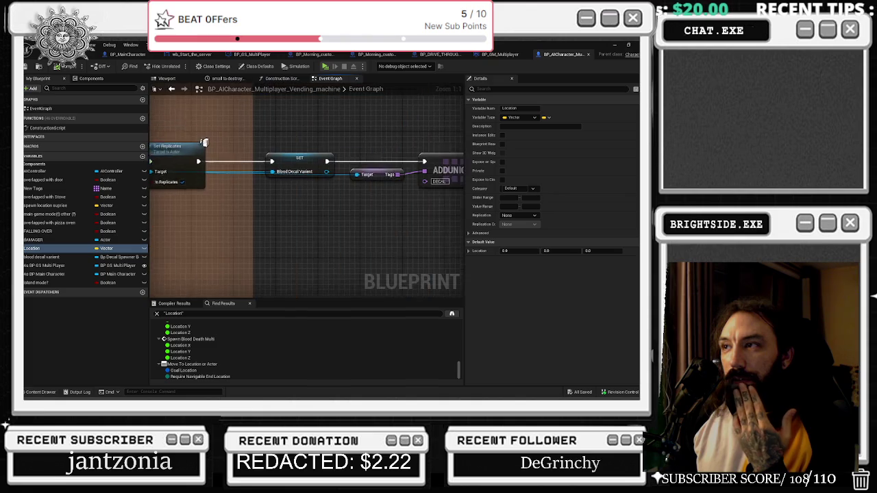
mouse_move(158, 233)
mouse_down()
mouse_move(193, 288)
mouse_move(437, 265)
mouse_up()
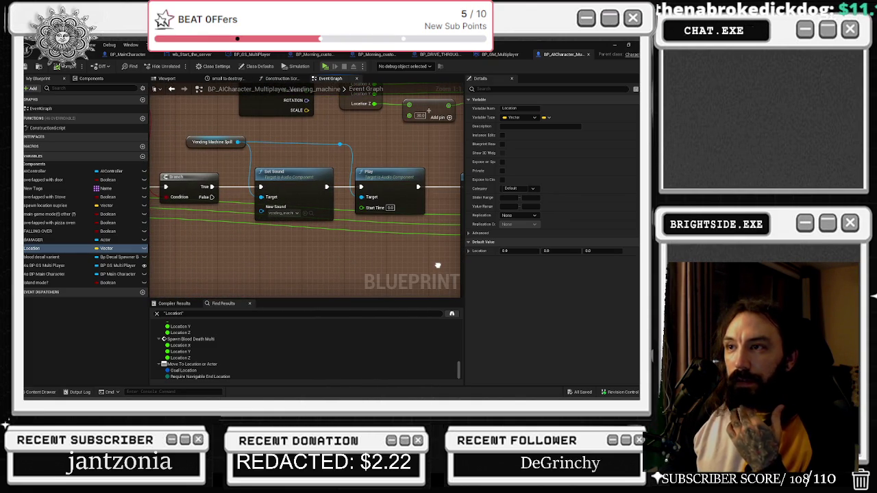
drag(438, 265, 618, 277)
drag(438, 226, 162, 272)
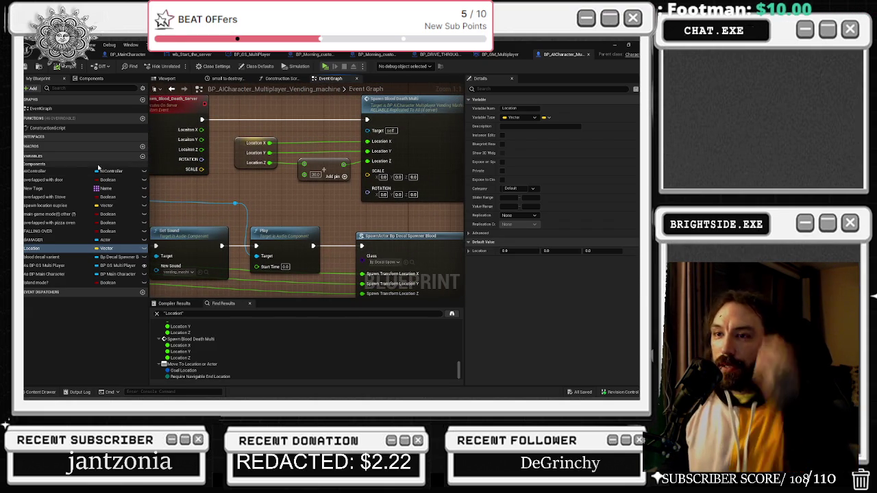
- Search Location references by name again and jump to the Spawn Blood Death Multi entry
right_click(52, 253)
mouse_move(76, 278)
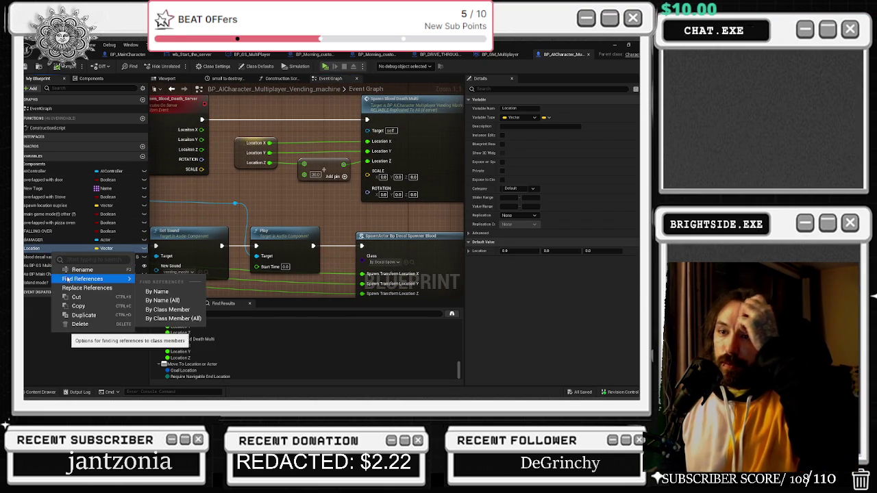
click(165, 290)
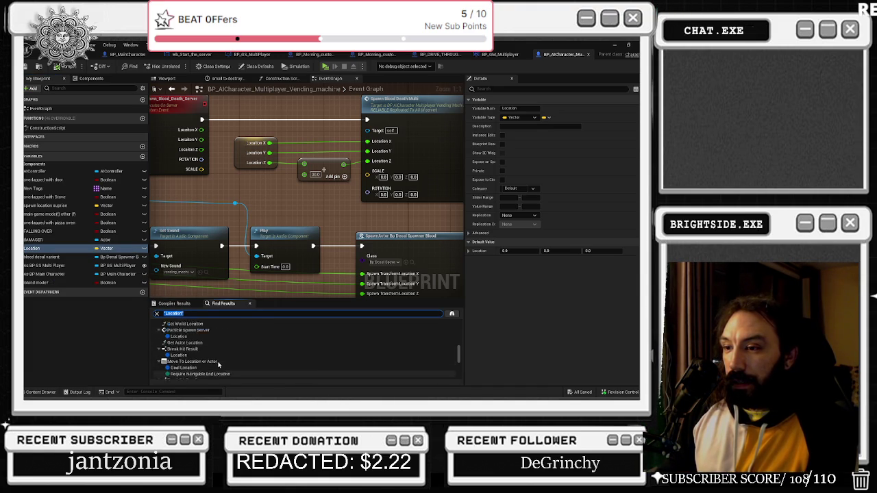
scroll(218, 365, up, 3)
scroll(217, 364, up, 4)
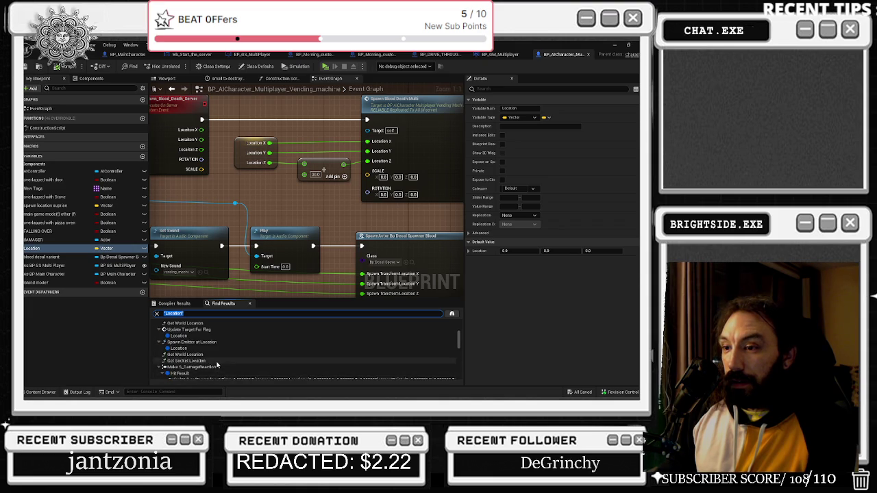
scroll(216, 366, down, 10)
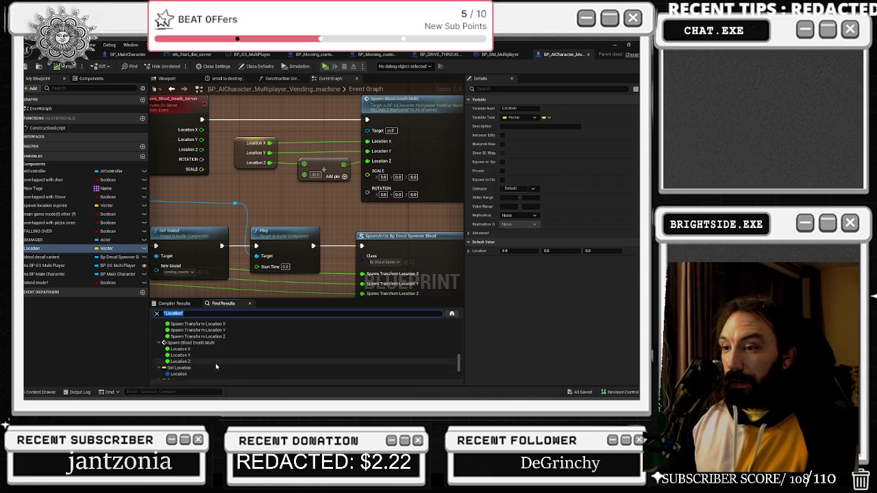
click(218, 339)
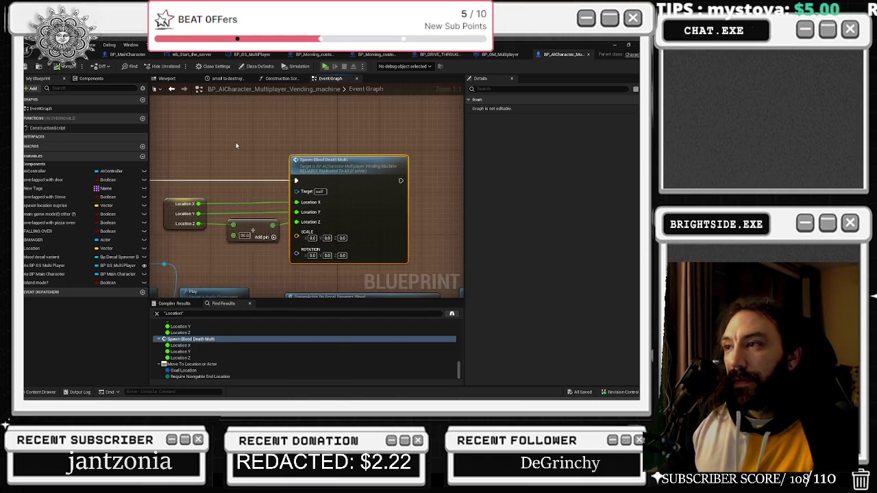
drag(221, 111, 406, 218)
- Jump from Find Results to the SET Location node on the Branch's True path
click(327, 186)
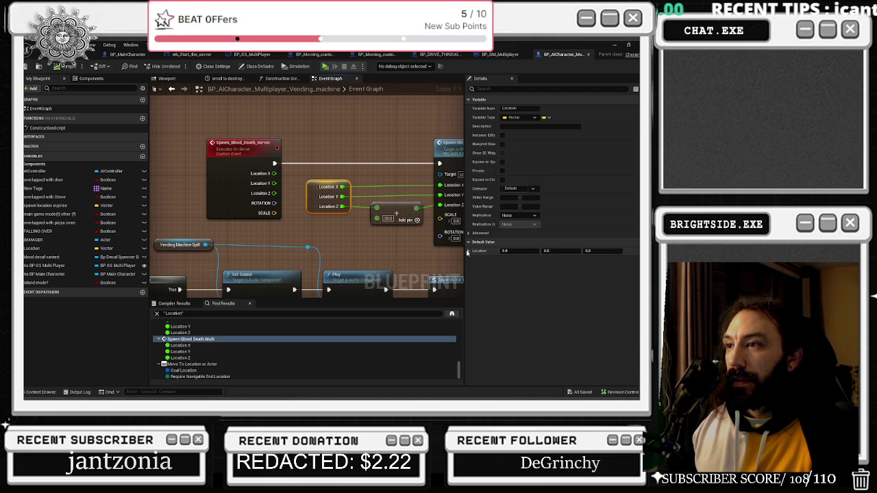
scroll(298, 180, down, 8)
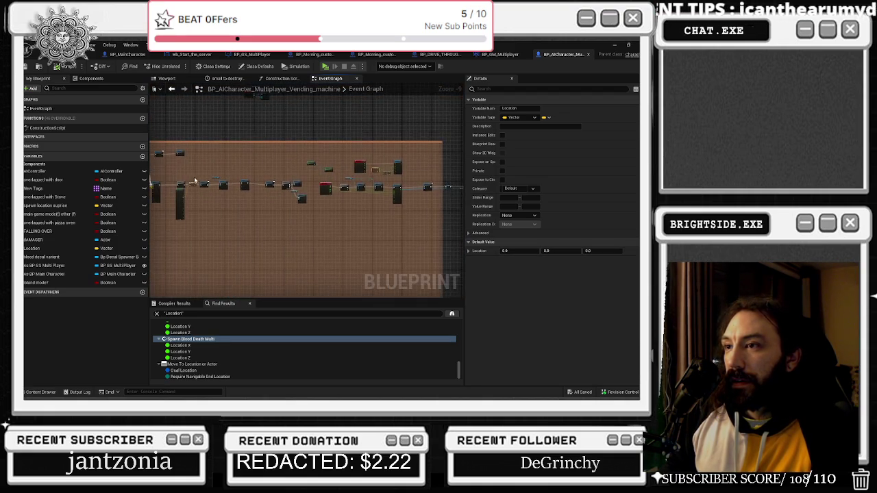
scroll(376, 172, up, 8)
mouse_move(371, 184)
mouse_down()
mouse_move(322, 301)
mouse_move(246, 359)
mouse_up()
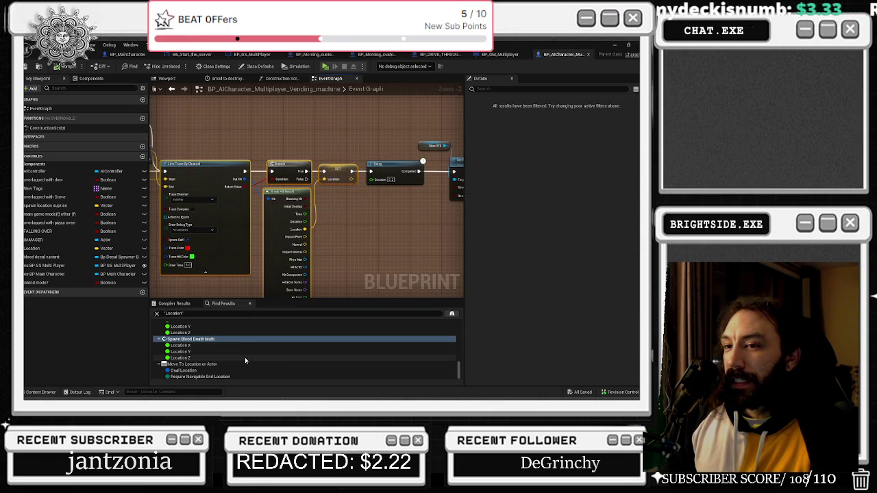
scroll(246, 358, up, 2)
scroll(202, 364, down, 2)
drag(345, 236, 364, 228)
scroll(206, 352, down, 2)
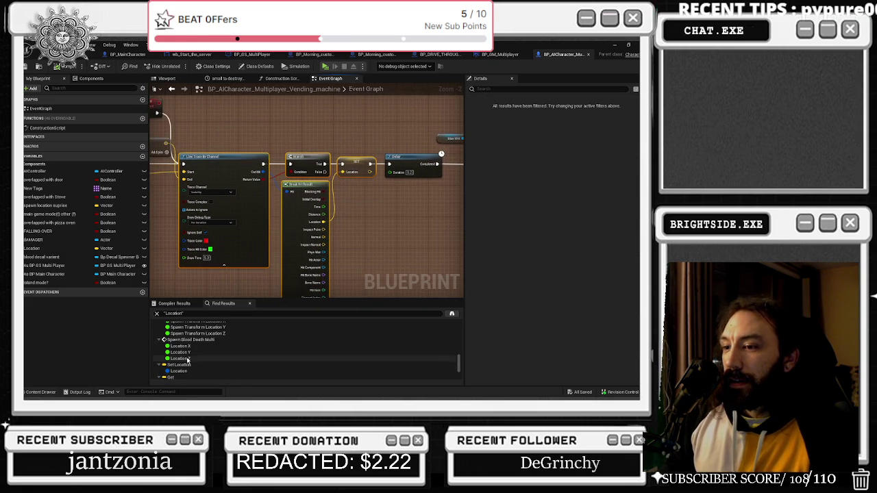
double_click(180, 354)
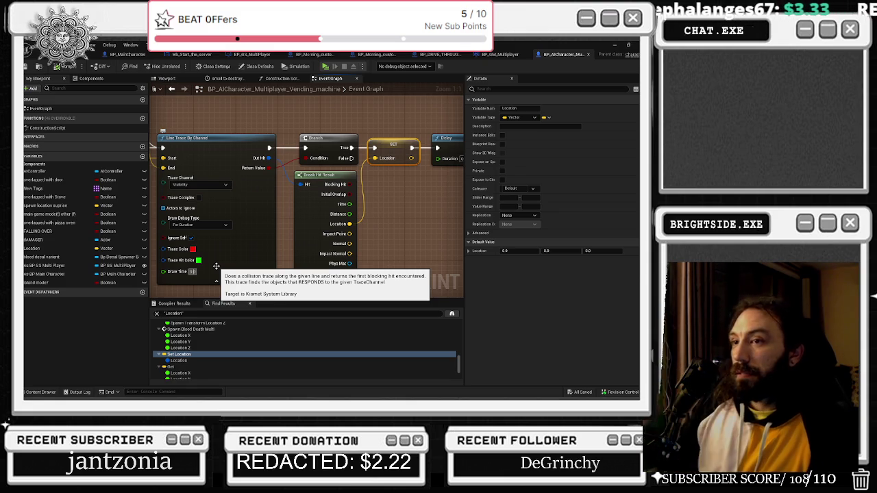
- Move the Location getter beside the Line Trace End pin, then pan to Spawn Blood Death Server
mouse_move(379, 176)
mouse_down()
mouse_move(505, 176)
mouse_move(245, 136)
mouse_up()
drag(308, 192, 222, 147)
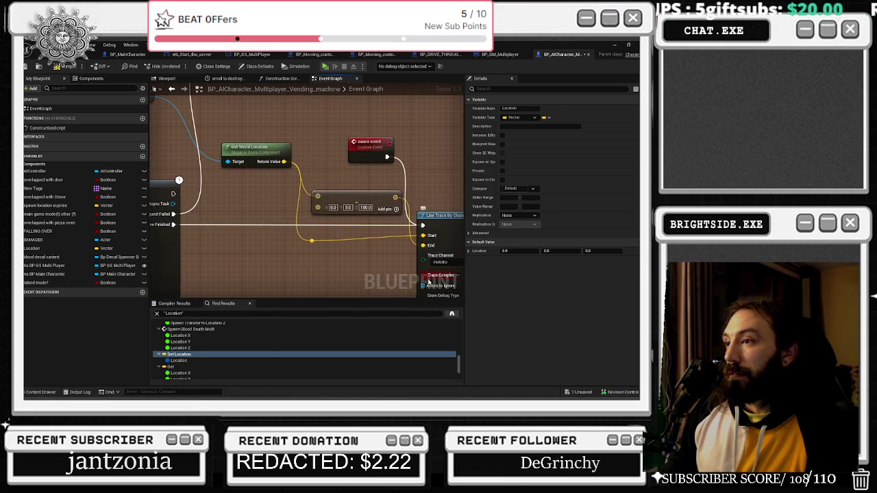
click(317, 245)
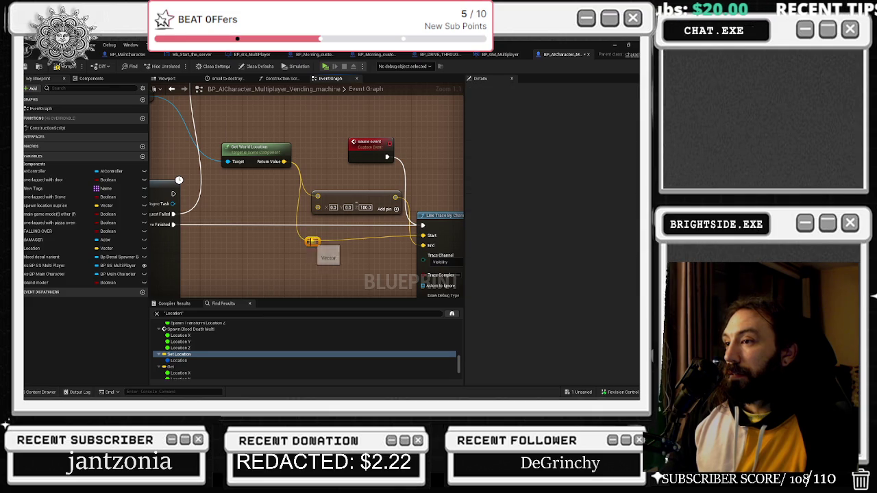
drag(310, 244, 314, 237)
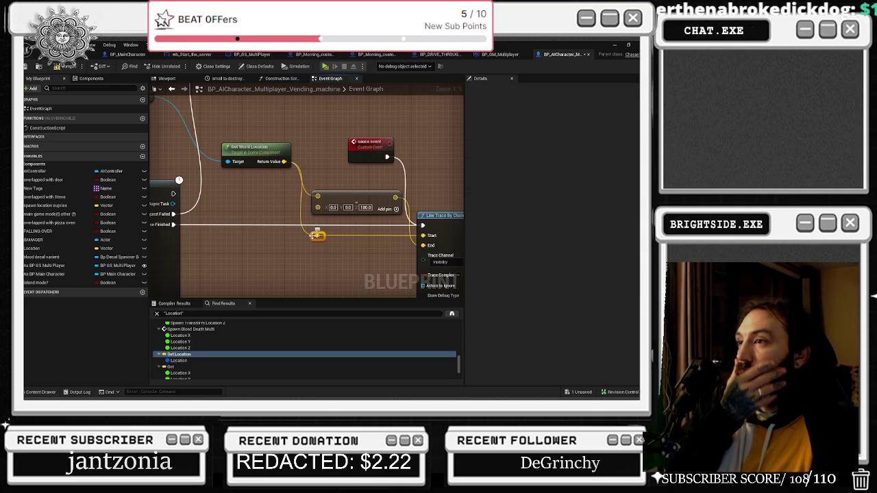
mouse_move(292, 219)
mouse_down()
mouse_move(399, 268)
mouse_move(235, 176)
mouse_move(227, 147)
mouse_move(254, 253)
mouse_move(274, 130)
mouse_move(329, 168)
mouse_move(189, 160)
mouse_up()
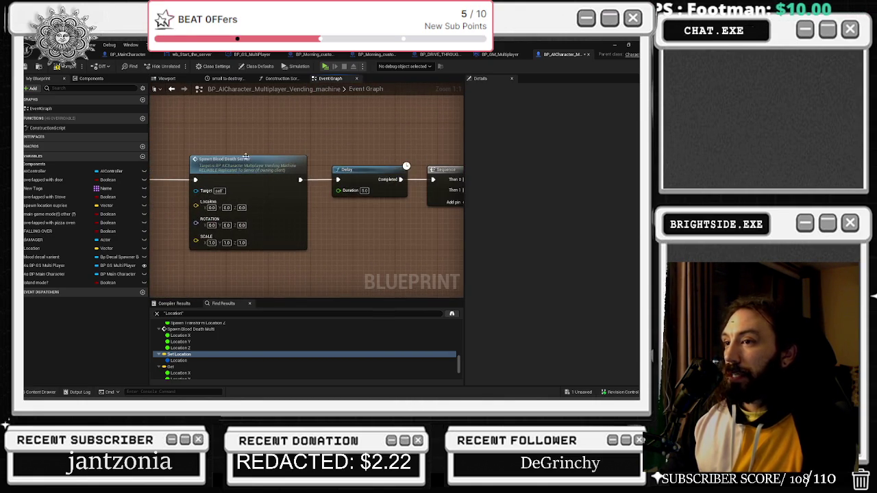
- Follow the Spawn Blood Death Server event's Location nodes to the SpawnActor Bp Decal Spawner Blood node
drag(270, 160, 240, 153)
double_click(248, 181)
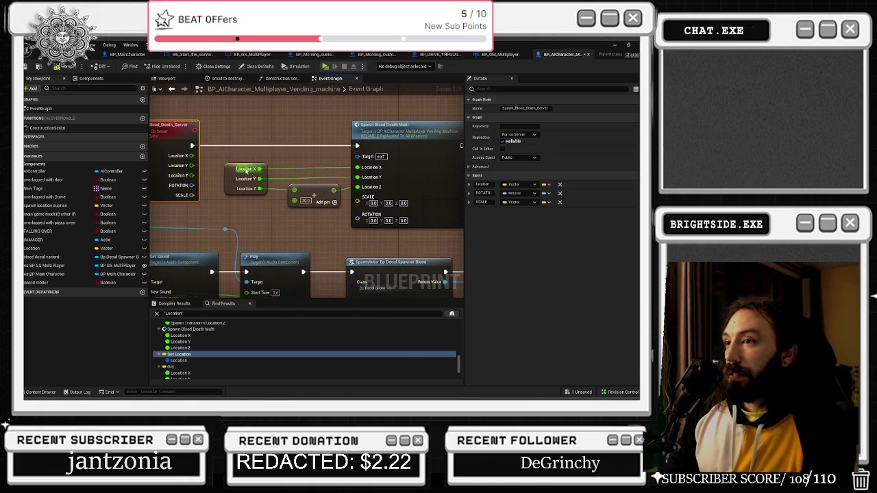
drag(215, 156, 322, 211)
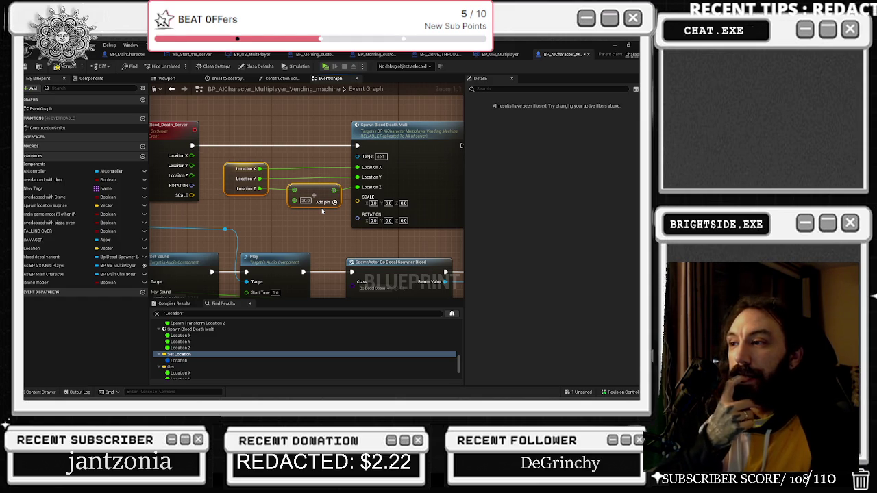
mouse_move(322, 211)
mouse_down()
mouse_move(229, 137)
mouse_move(206, 87)
mouse_up()
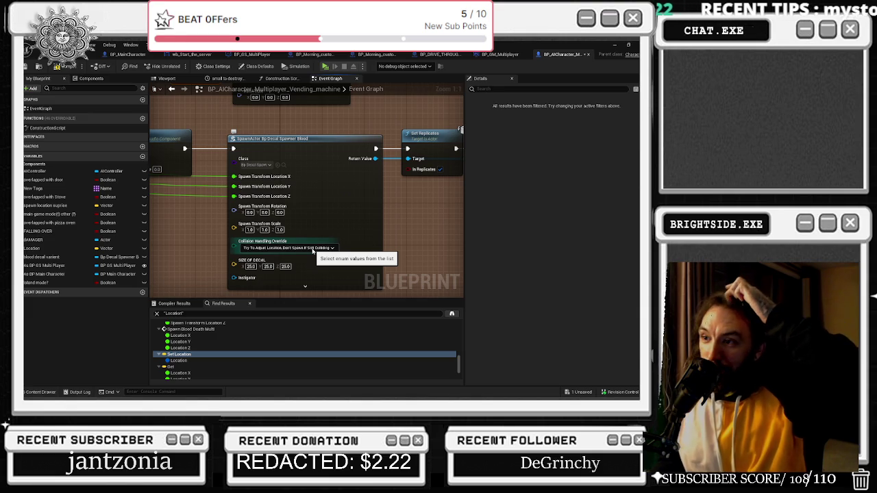
- Leave Collision Handling Override unchanged and save the Showcase map from the level editor
click(313, 250)
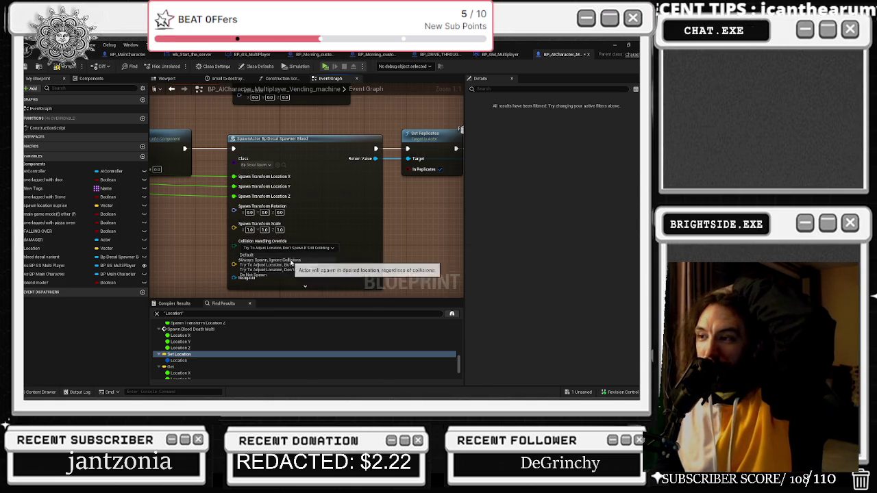
click(60, 69)
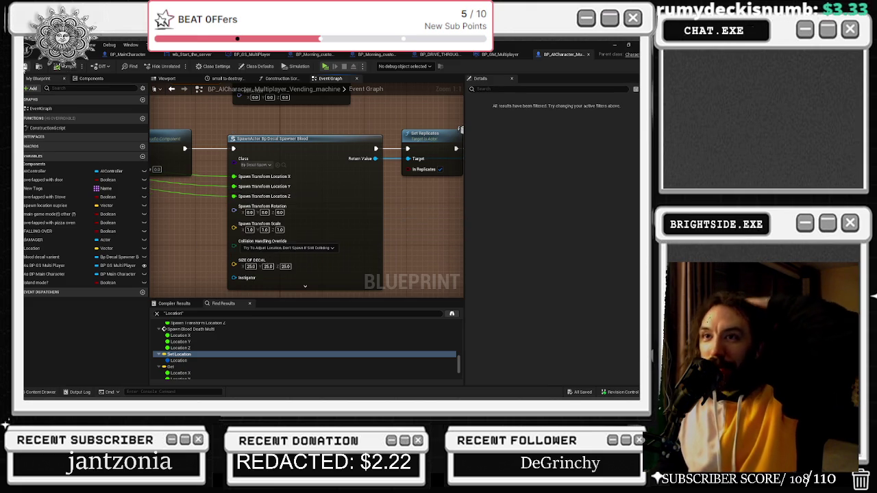
click(42, 54)
key(ctrl+s)
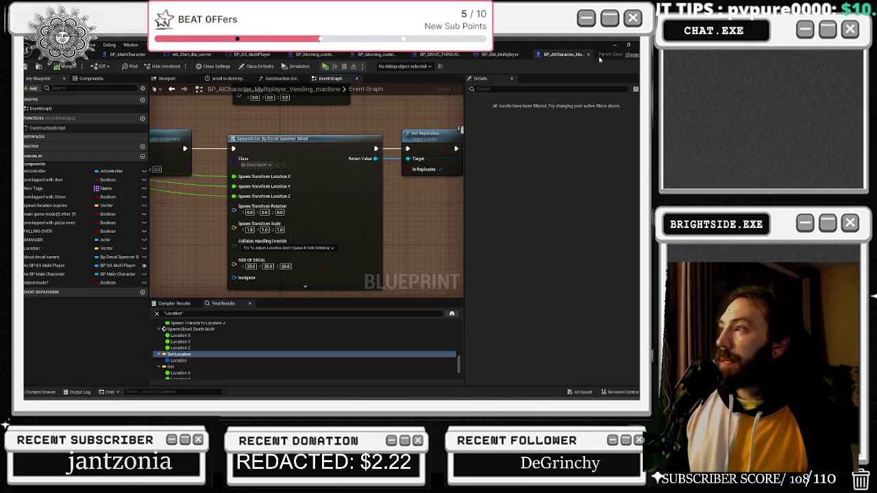
click(609, 54)
click(58, 55)
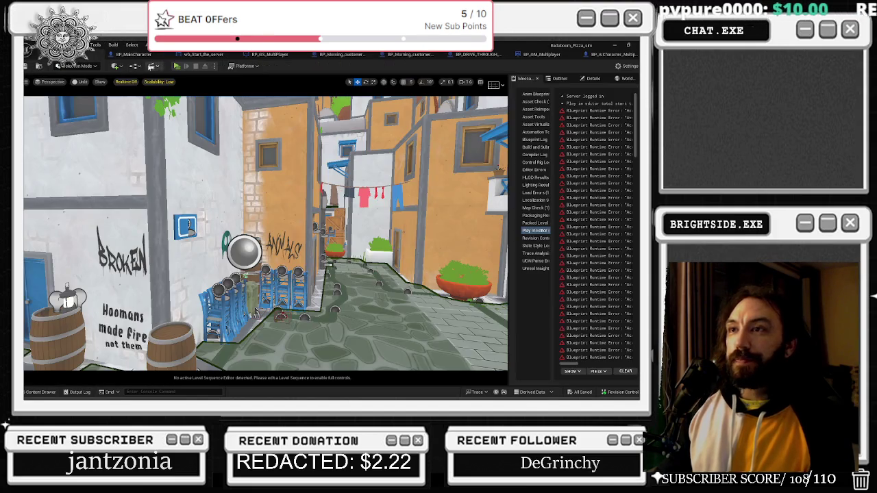
- Playtest the level in PIE through the SLICE & DICE game window, then return to the editor
click(177, 67)
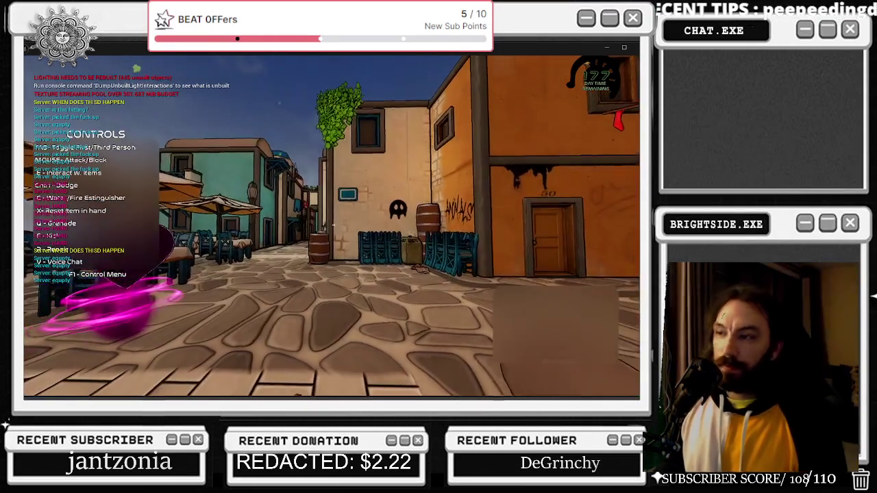
key(alt+Tab)
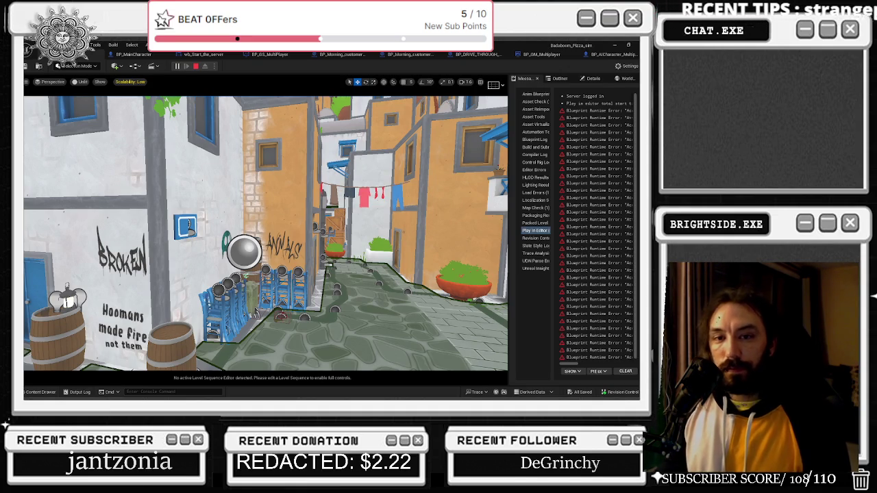
key(alt+Tab)
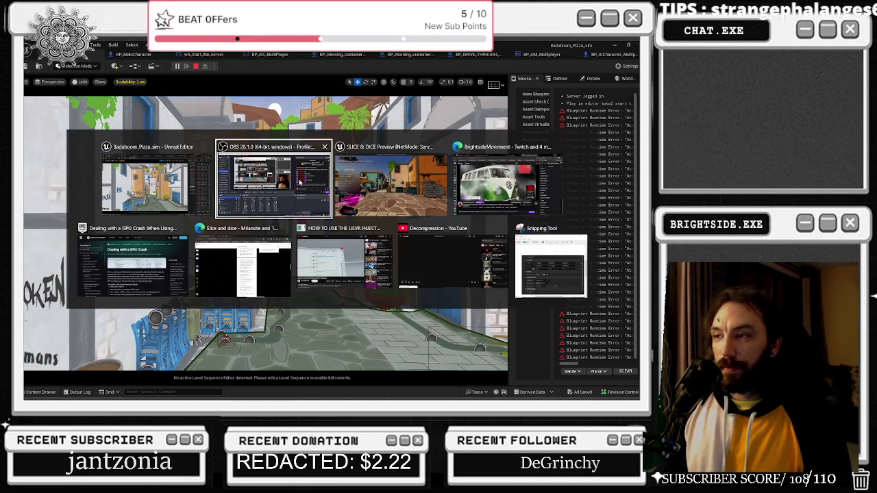
key(alt+Tab)
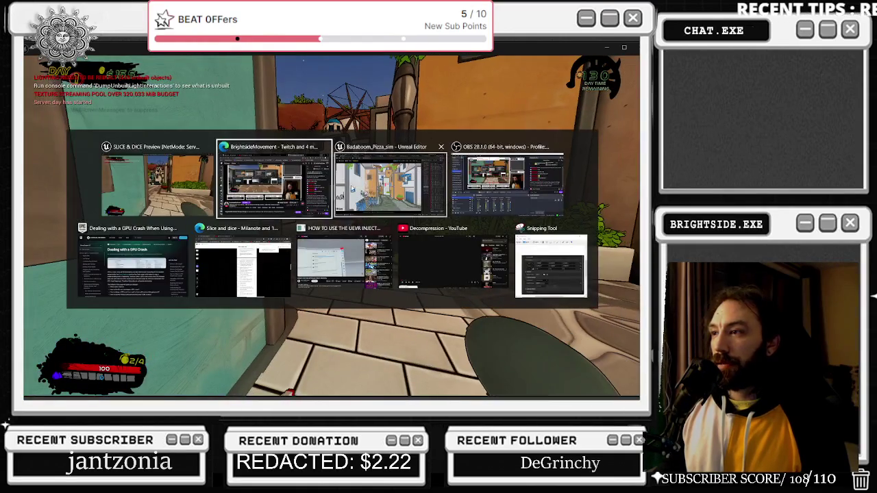
click(352, 190)
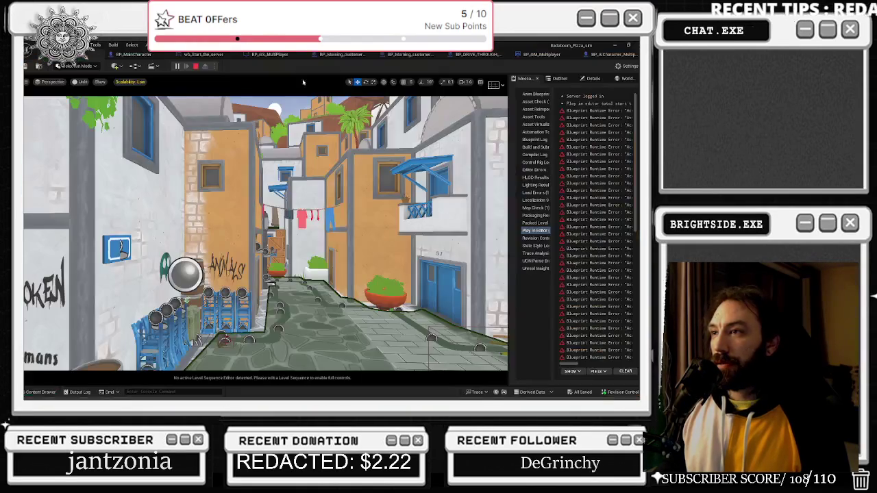
- Review the BP_AICharacter_Multiplayer and BP_GM_Multiplayer graphs, then switch back toward the game window
click(608, 57)
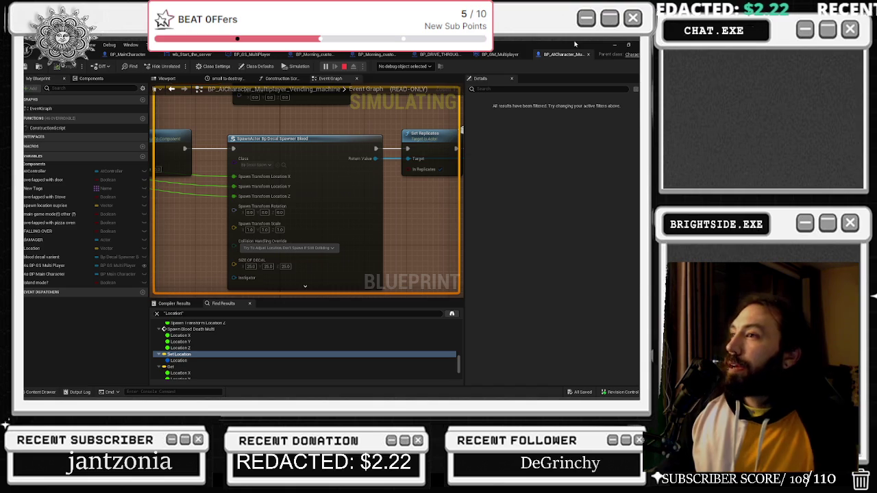
click(506, 54)
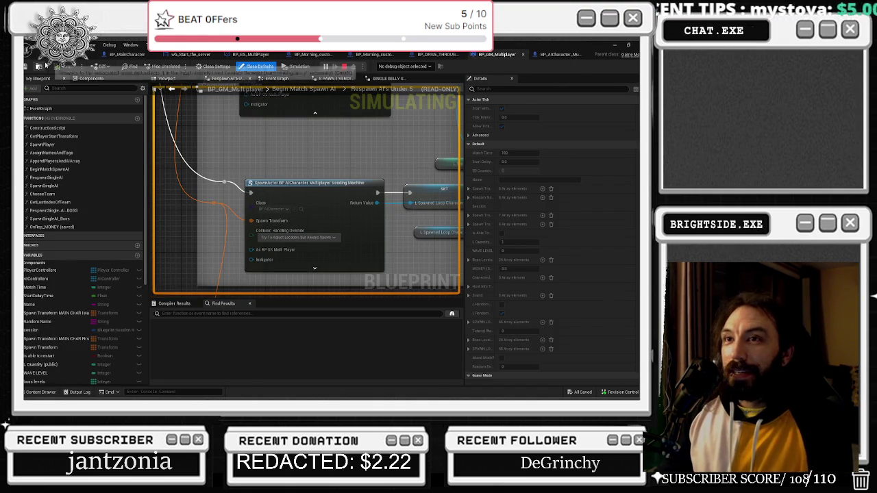
key(alt+Tab)
key(alt+Tab)
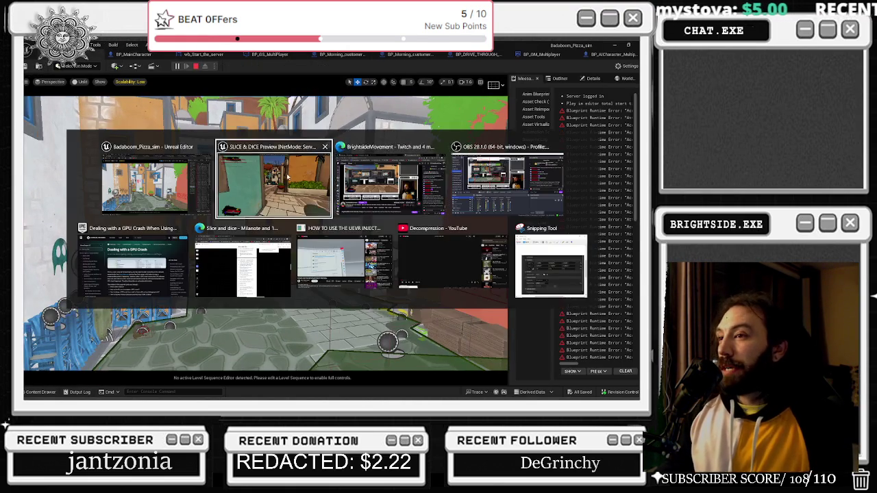
- Bring the SLICE & DICE game window forward and jump up the wall in game
click(290, 178)
key(space)
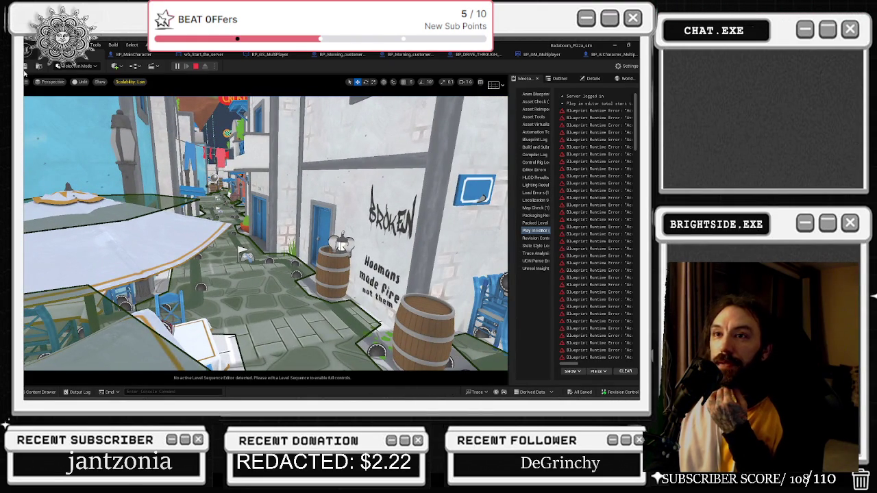
- Stop the play-in-editor session and fly the editor camera over the rooftops
click(196, 66)
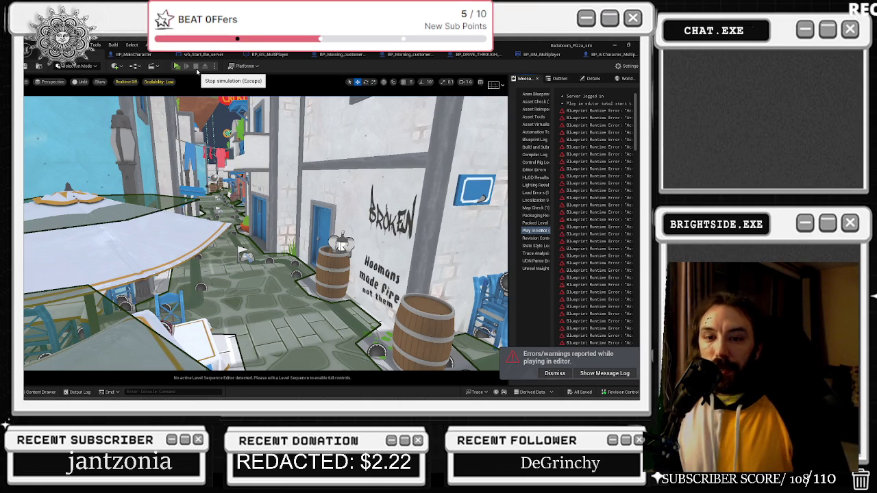
key(alt+Tab)
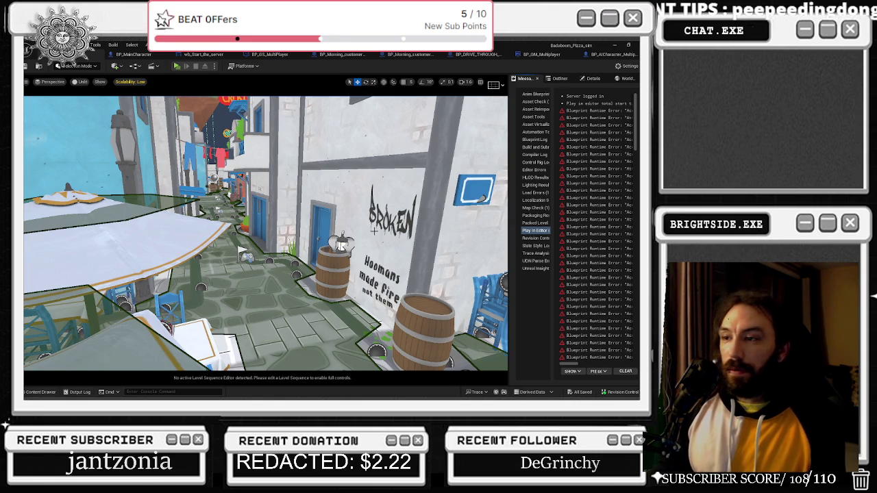
mouse_move(240, 248)
mouse_down()
mouse_move(185, 243)
mouse_move(164, 232)
mouse_up()
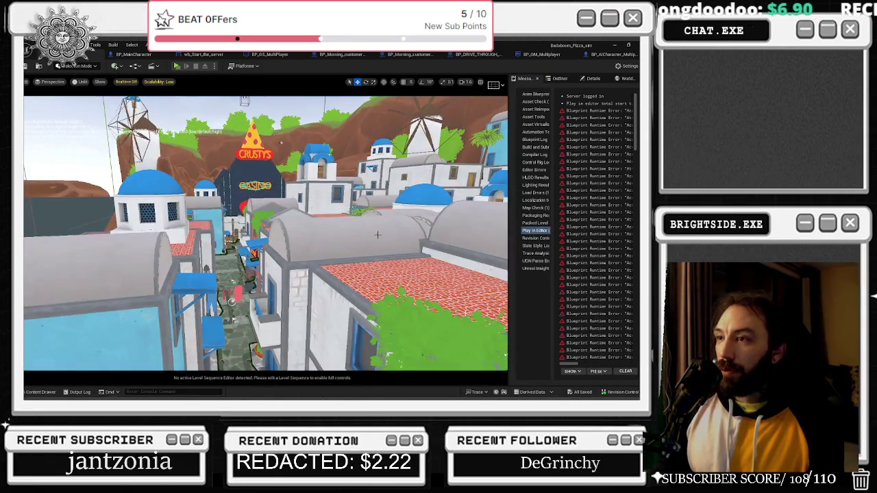
- Glance at the Milanote Slice and dice board, then return to the vending machine blueprint's event graph
key(alt+Tab)
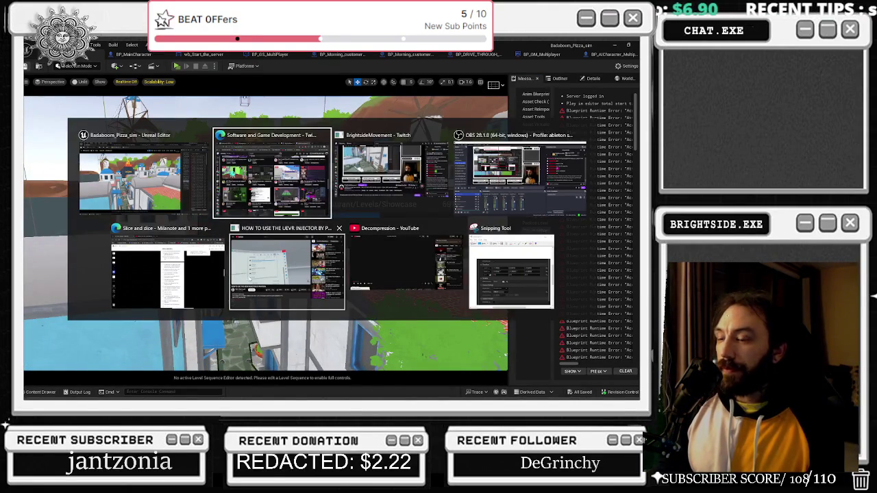
click(173, 273)
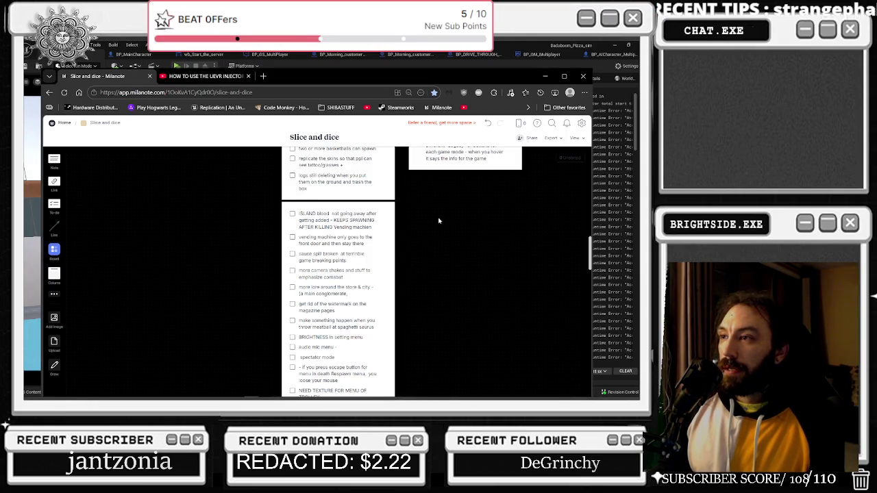
click(545, 76)
click(613, 55)
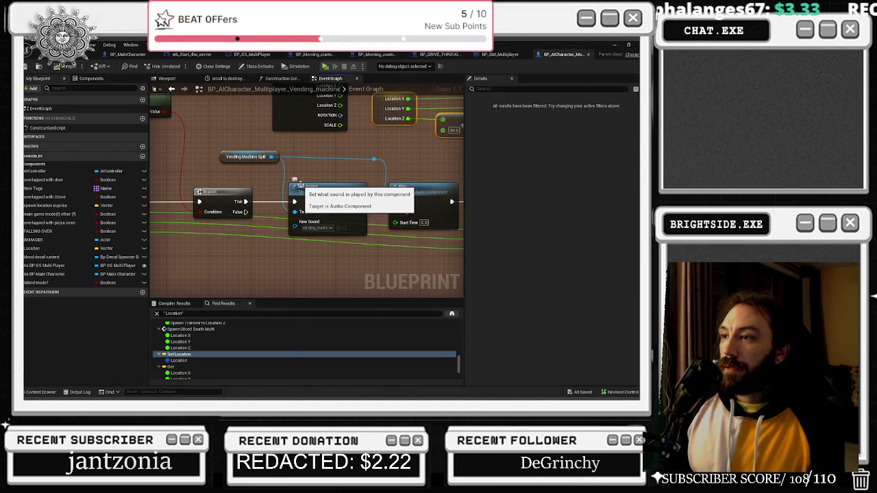
- Inspect the SpawnActor Bp Decal Spawner Blood node's settings, then go back to the level editor
mouse_move(408, 152)
mouse_down()
mouse_move(210, 151)
mouse_move(374, 196)
mouse_move(120, 200)
mouse_move(147, 75)
mouse_move(151, 89)
mouse_up()
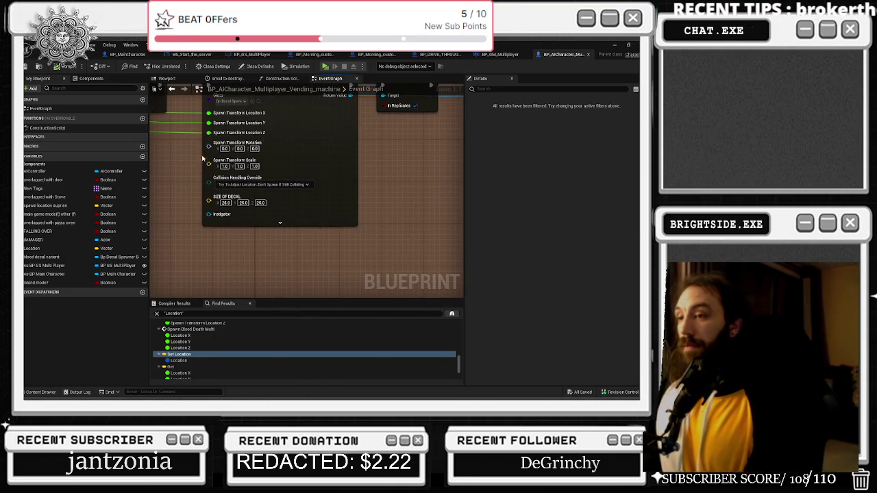
drag(206, 161, 285, 191)
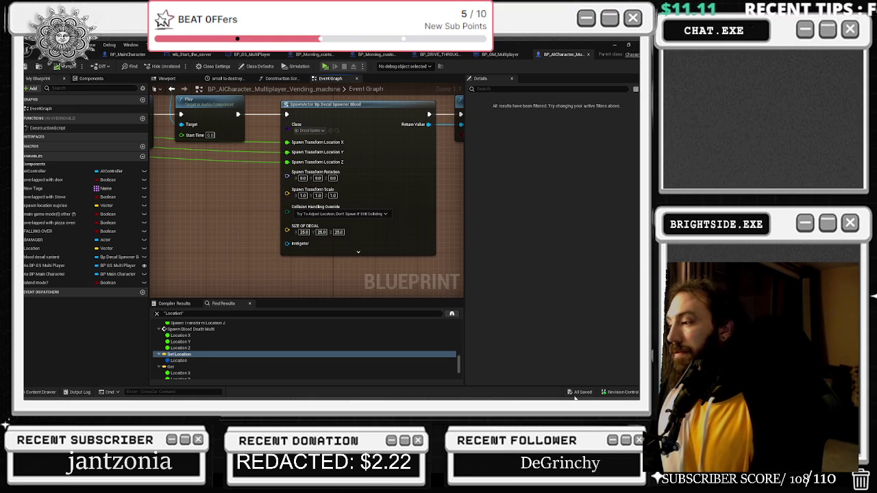
click(93, 54)
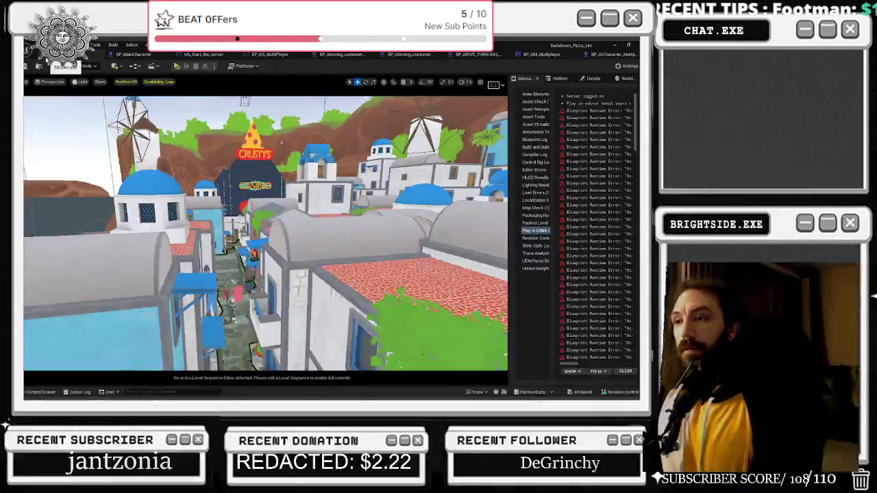
click(202, 56)
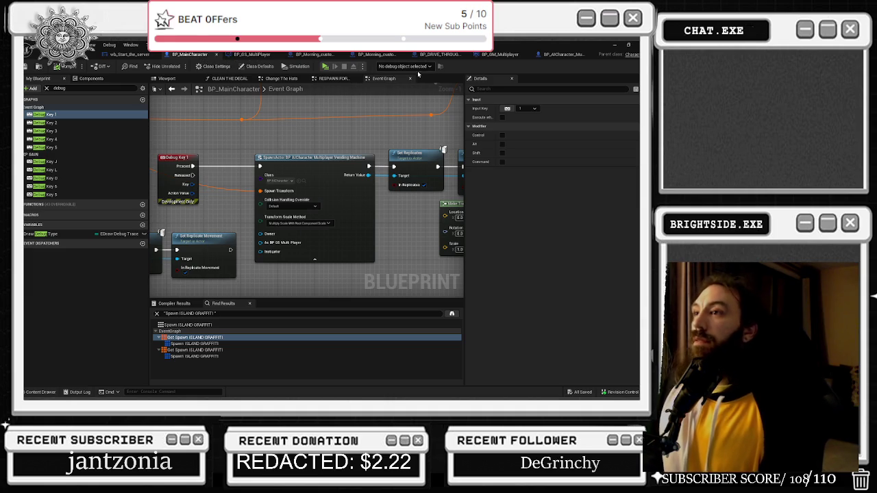
click(368, 59)
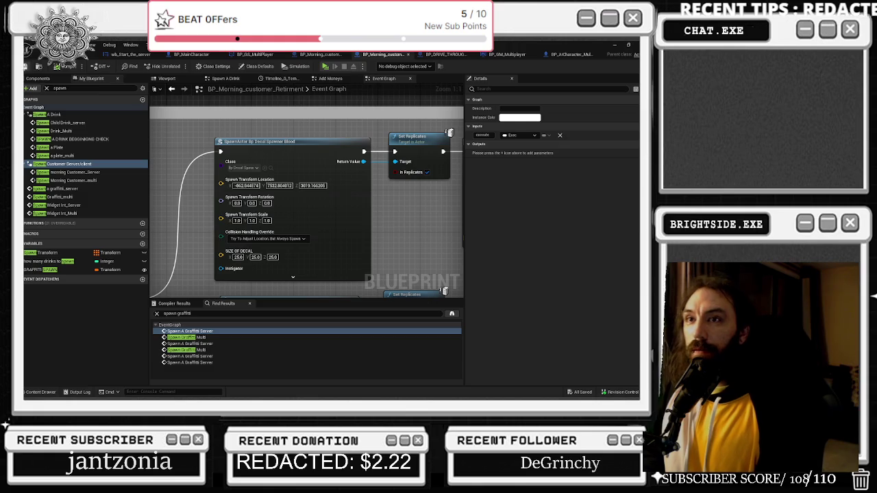
click(51, 55)
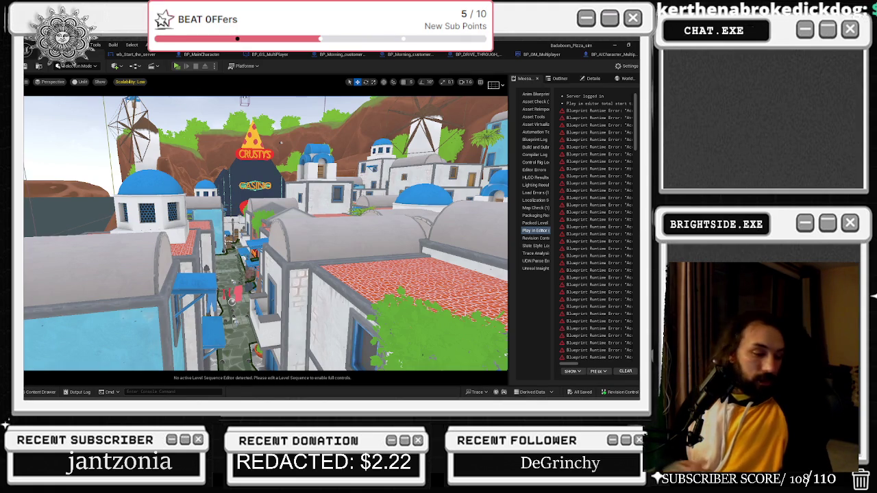
- Open the vending-machine AI blueprint and select the Spawn_Blood_Death_Multi event to inspect its inputs
click(603, 54)
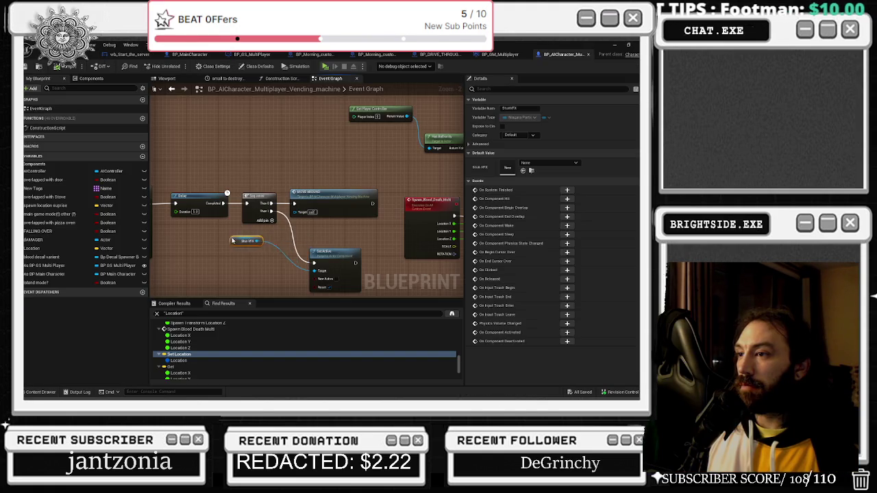
drag(381, 267, 179, 253)
click(234, 229)
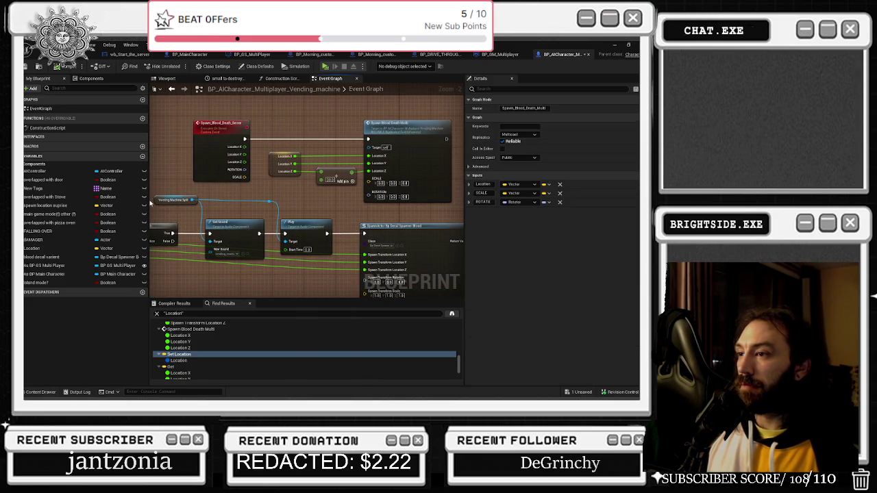
- Follow the Delay and Sequence chain to the MOVE AROUND custom event definition
drag(151, 203, 394, 181)
drag(374, 211, 452, 228)
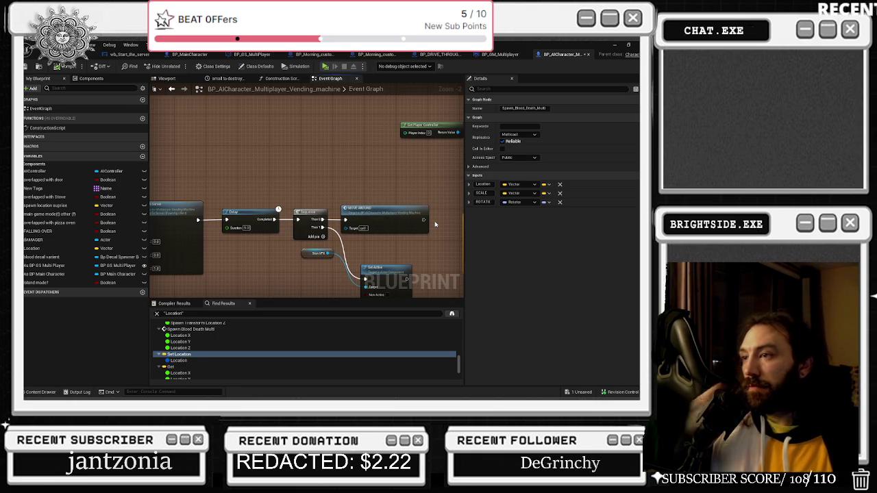
double_click(423, 221)
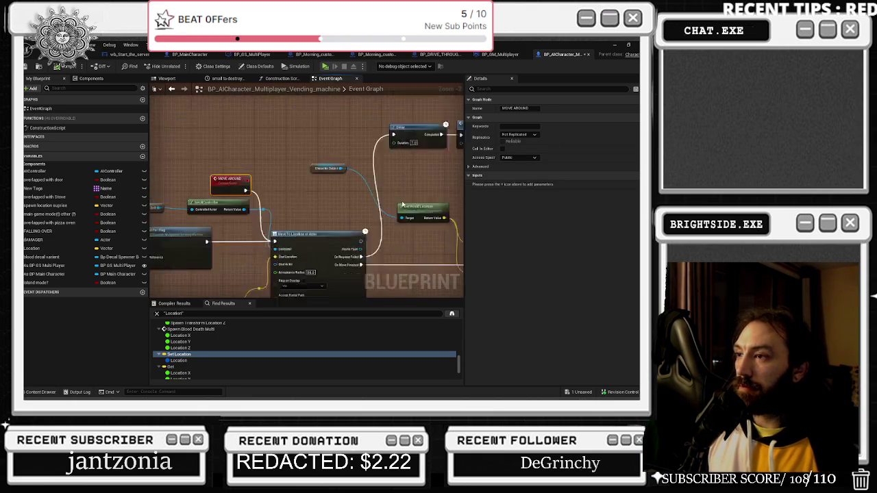
mouse_move(335, 185)
mouse_down()
mouse_move(160, 156)
mouse_move(154, 160)
mouse_move(221, 209)
mouse_move(251, 198)
mouse_move(151, 232)
mouse_up()
drag(356, 233, 158, 251)
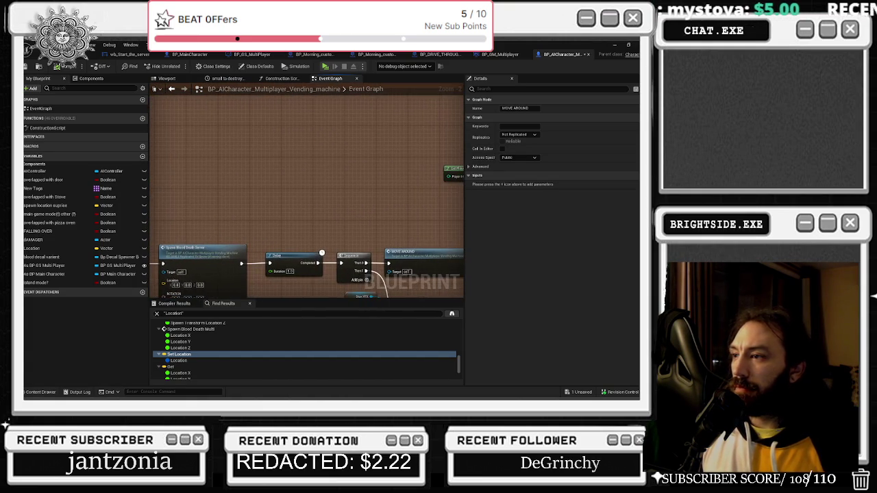
double_click(444, 260)
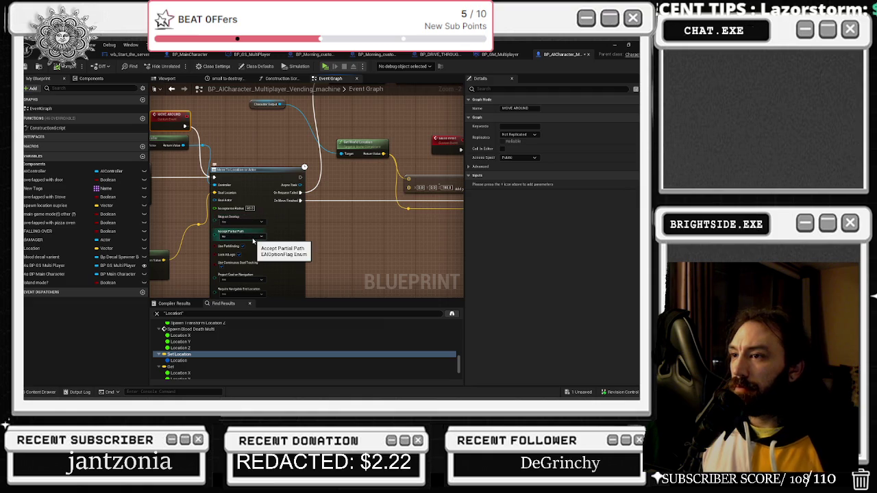
scroll(250, 240, up, 1)
mouse_move(283, 218)
mouse_down()
mouse_move(300, 198)
mouse_move(393, 195)
mouse_move(450, 144)
mouse_up()
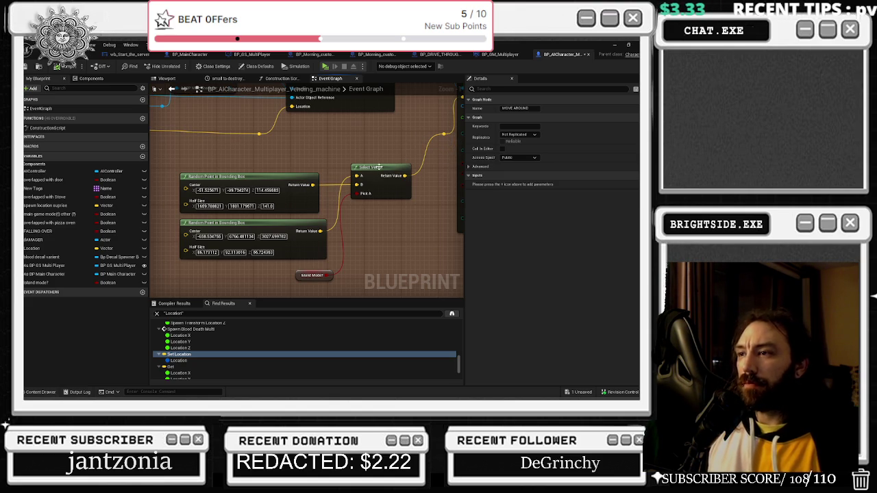
drag(394, 161, 370, 152)
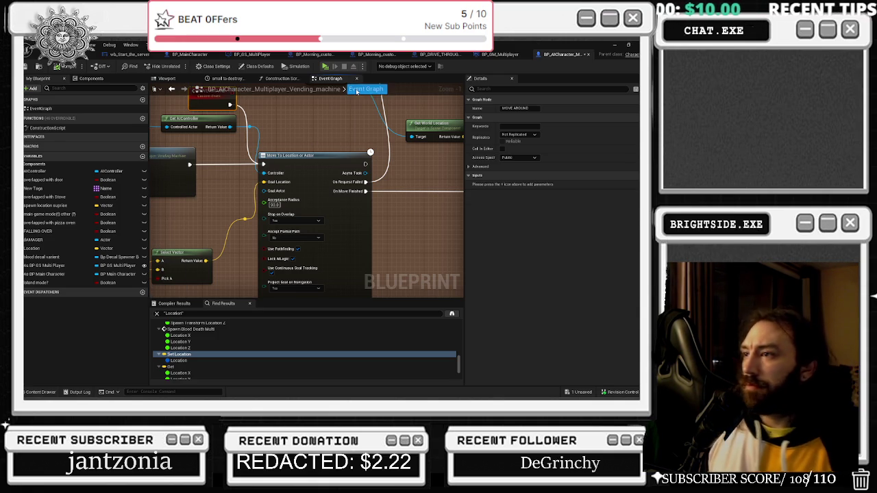
mouse_move(331, 146)
mouse_down()
mouse_move(384, 178)
mouse_move(356, 204)
mouse_move(437, 237)
mouse_move(367, 218)
mouse_move(378, 230)
mouse_move(257, 230)
mouse_move(302, 231)
mouse_move(394, 167)
mouse_move(274, 130)
mouse_move(246, 137)
mouse_move(28, 116)
mouse_up()
mouse_move(308, 198)
mouse_down()
mouse_move(133, 227)
mouse_move(139, 219)
mouse_up()
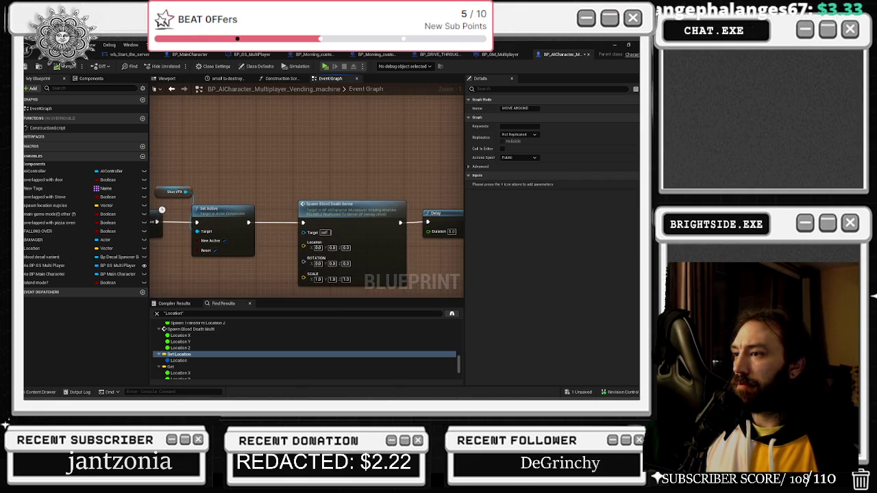
- Jump to the Spawn_Blood_Death_Server event definition and save the blueprint
double_click(324, 207)
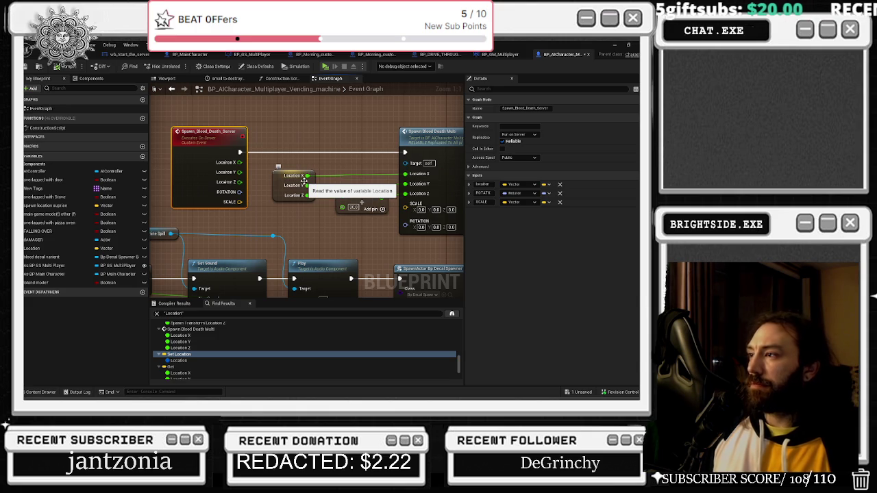
click(27, 66)
click(92, 55)
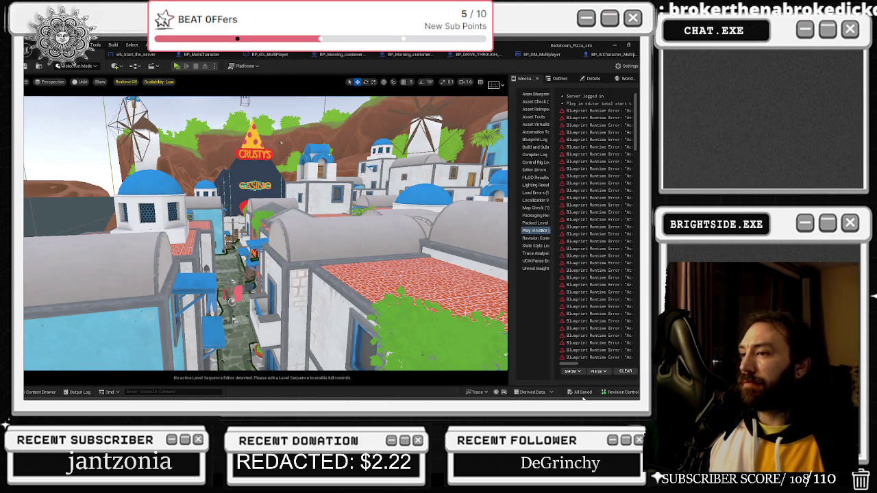
- Back in the vending-machine blueprint graph, step back twice through the graph navigation history
click(620, 54)
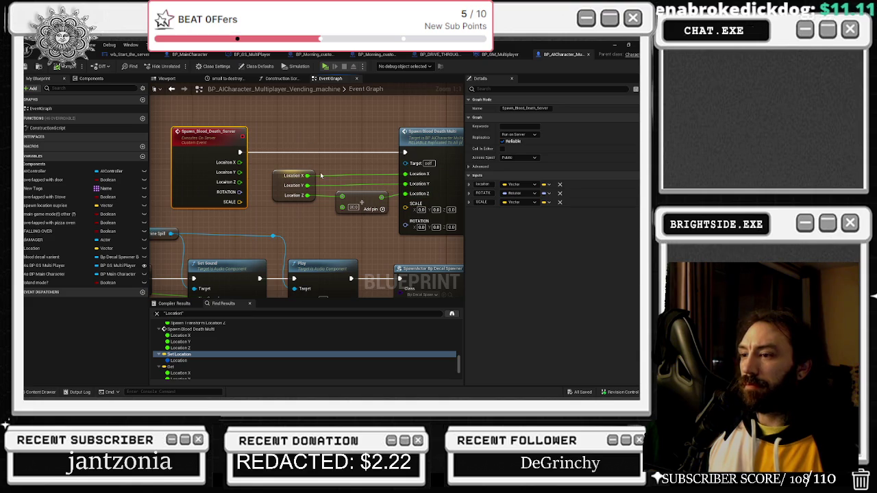
scroll(321, 213, down, 7)
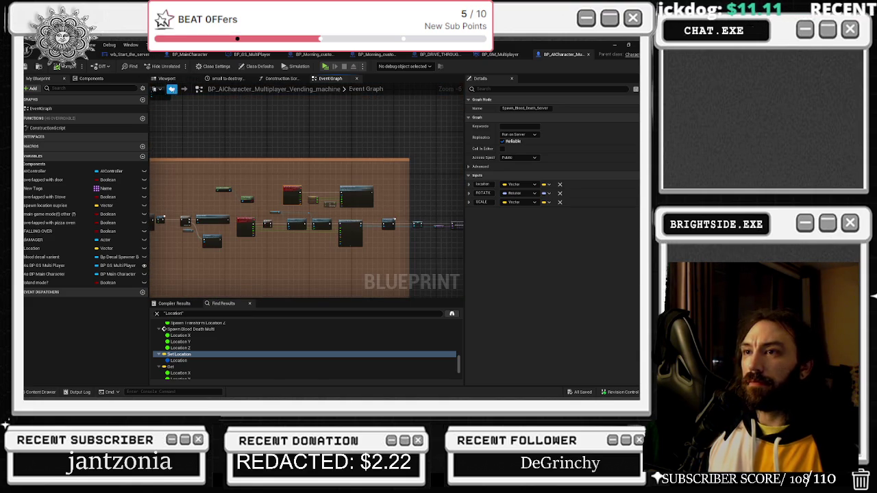
click(172, 90)
click(172, 90)
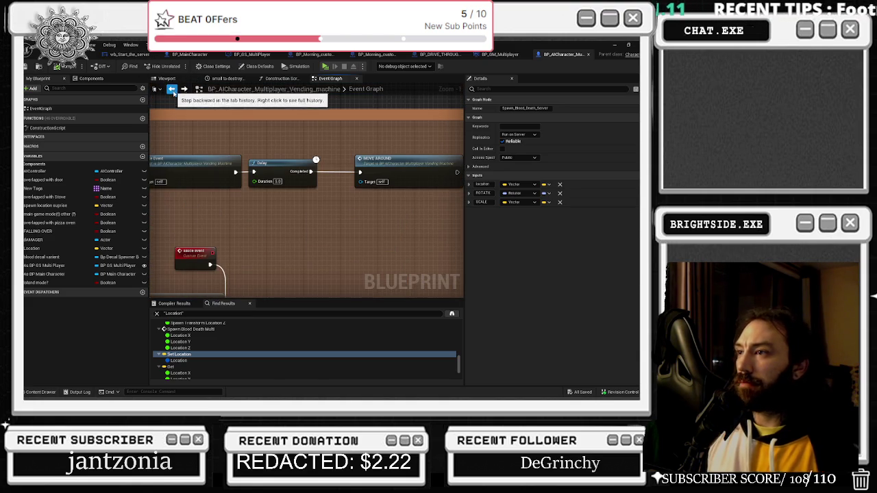
scroll(382, 101, up, 3)
- Nudge the Spawn Blood Death Server node left, then review the Line Trace and Branch nodes
drag(382, 100, 53, 98)
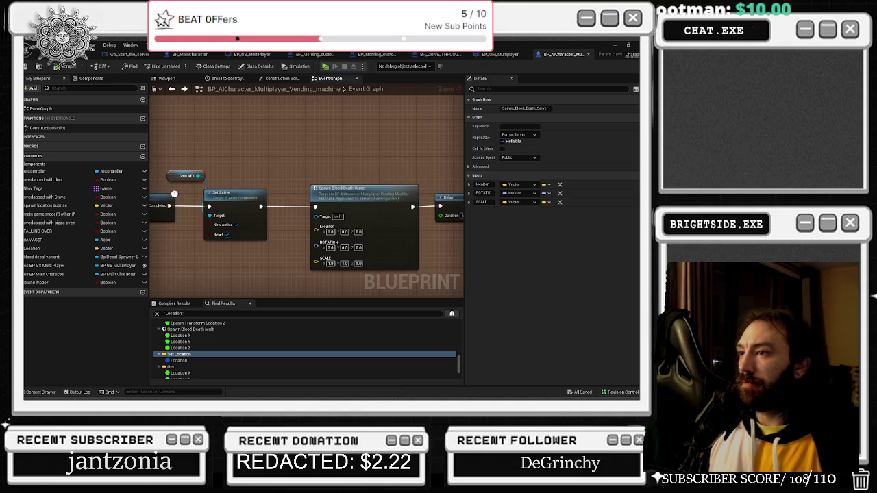
mouse_move(309, 186)
mouse_down()
mouse_move(278, 185)
mouse_move(247, 147)
mouse_move(229, 145)
mouse_up()
mouse_move(329, 182)
mouse_down()
mouse_move(163, 176)
mouse_move(463, 184)
mouse_move(343, 180)
mouse_move(378, 164)
mouse_move(374, 186)
mouse_move(386, 199)
mouse_move(411, 179)
mouse_move(438, 180)
mouse_move(384, 179)
mouse_move(297, 202)
mouse_move(110, 214)
mouse_up()
mouse_move(341, 186)
mouse_down()
mouse_move(340, 101)
mouse_move(329, 180)
mouse_move(308, 167)
mouse_move(370, 153)
mouse_move(450, 153)
mouse_move(272, 156)
mouse_up()
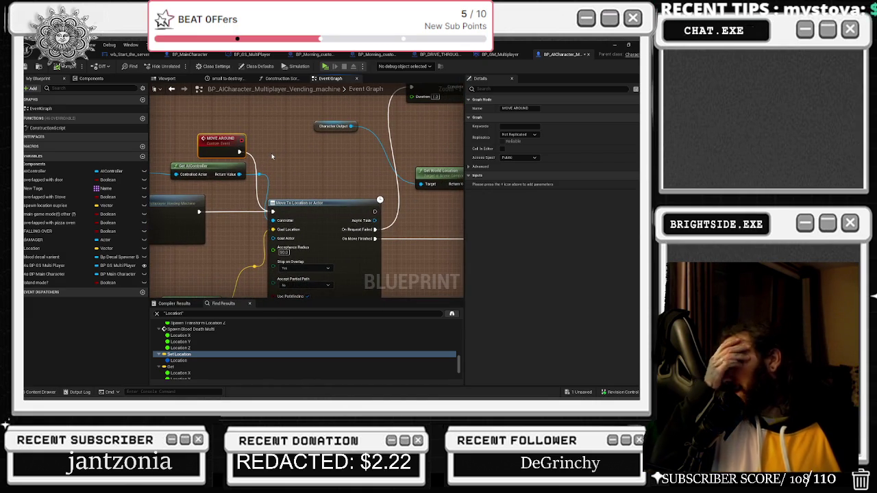
scroll(272, 157, down, 8)
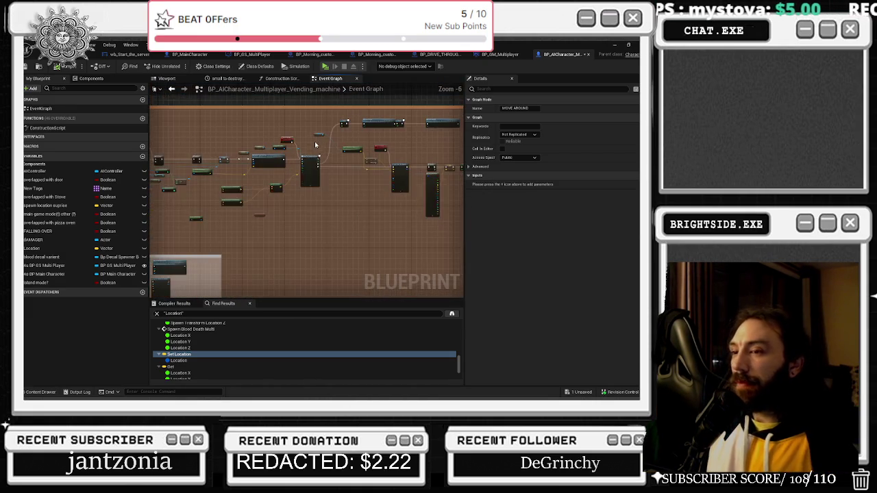
scroll(255, 251, up, 9)
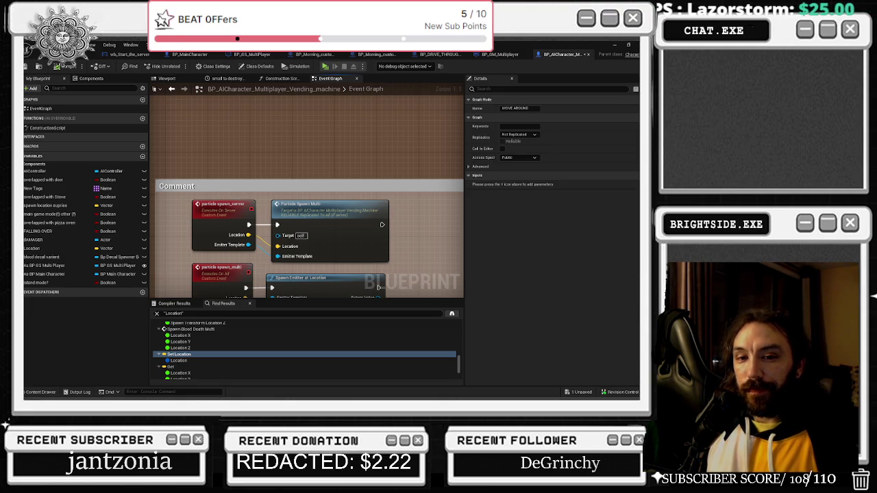
double_click(365, 217)
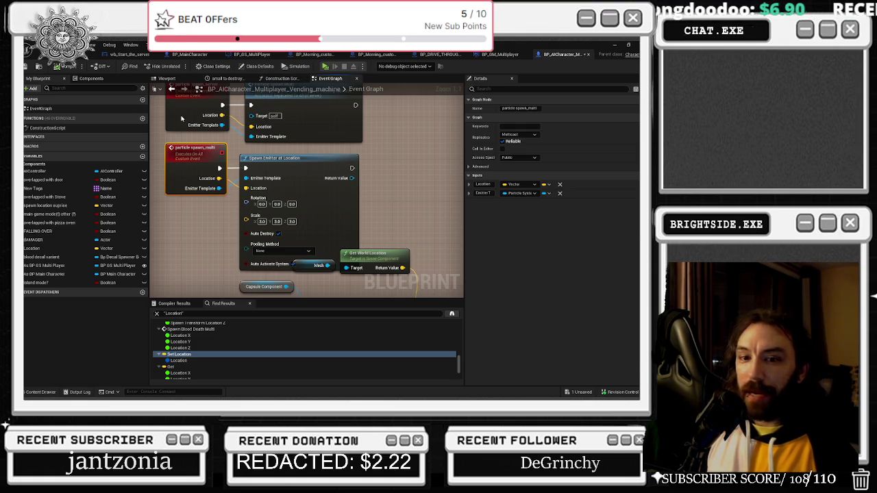
click(172, 89)
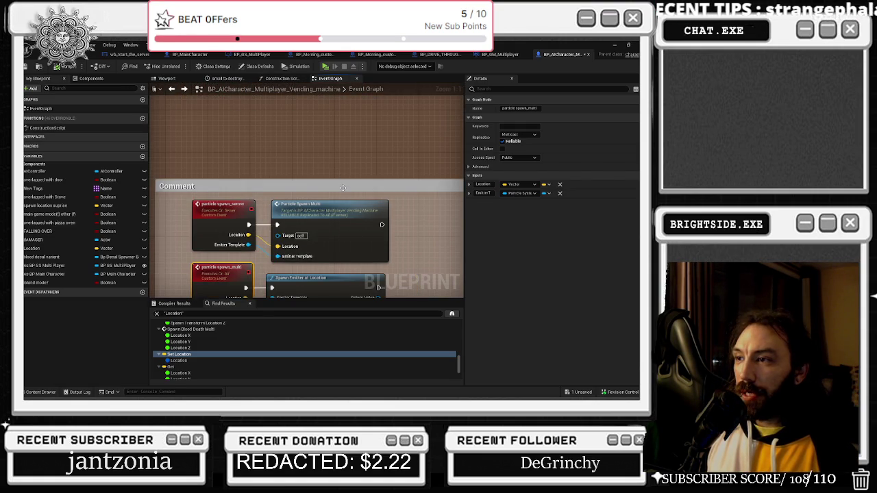
scroll(324, 235, down, 6)
scroll(324, 235, up, 7)
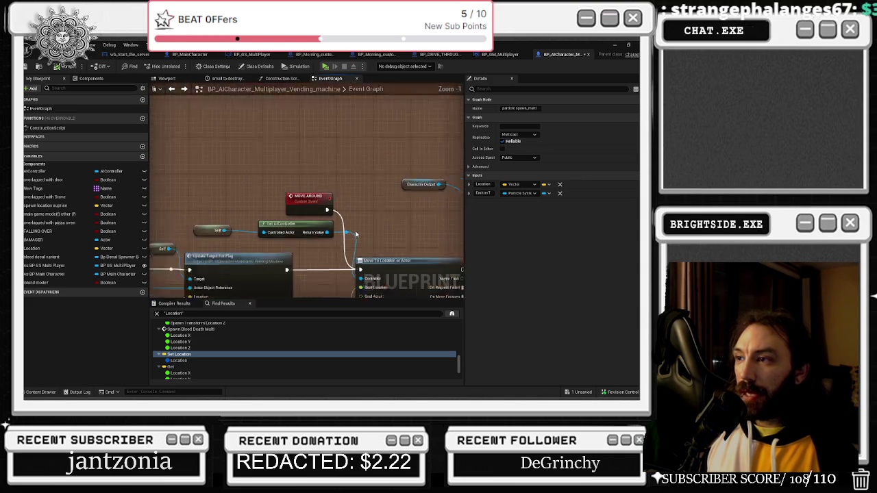
- Pan past the Delay, Branch and Set Active nodes to the MOVE AROUND event definition
drag(336, 209, 150, 201)
drag(262, 187, 166, 152)
mouse_move(315, 165)
mouse_down()
mouse_move(315, 149)
mouse_move(293, 138)
mouse_move(201, 198)
mouse_move(247, 164)
mouse_move(173, 131)
mouse_move(174, 121)
mouse_up()
drag(252, 196, 373, 204)
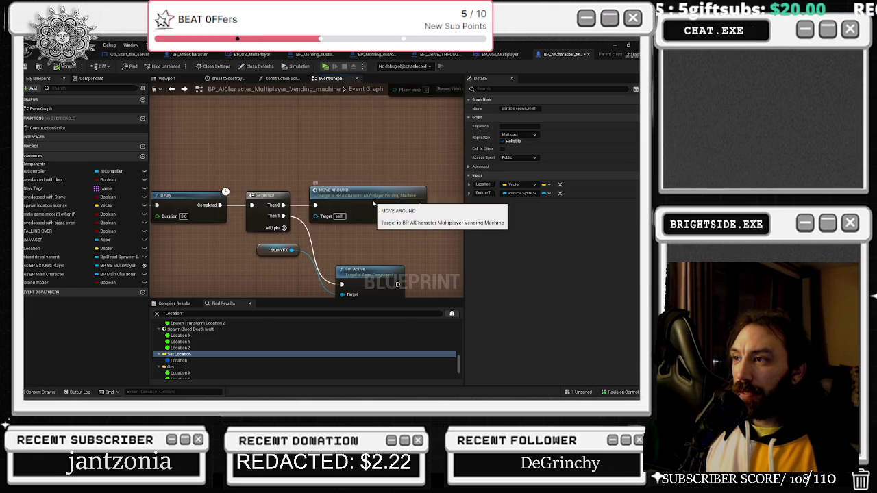
double_click(373, 203)
- Shift the graph view slightly, then return to the town level editor
mouse_move(315, 189)
mouse_down()
mouse_move(265, 176)
mouse_move(264, 113)
mouse_move(295, 106)
mouse_move(206, 246)
mouse_move(193, 249)
mouse_up()
drag(236, 93, 233, 92)
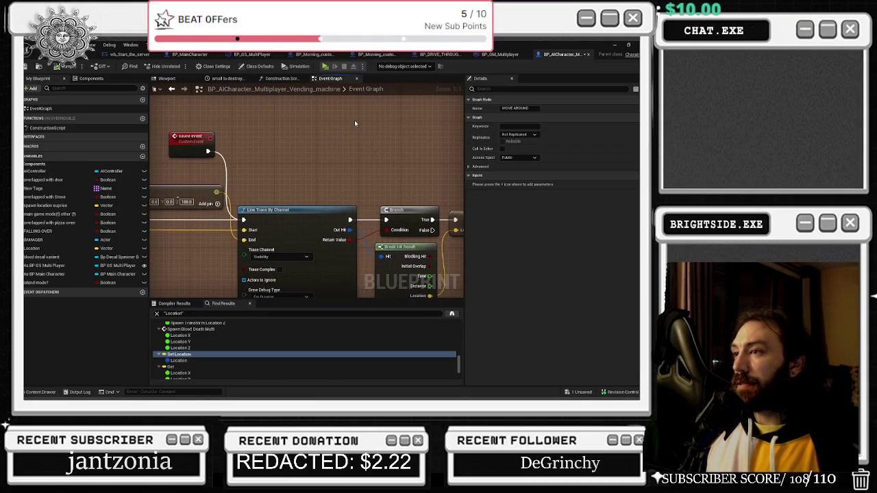
click(92, 54)
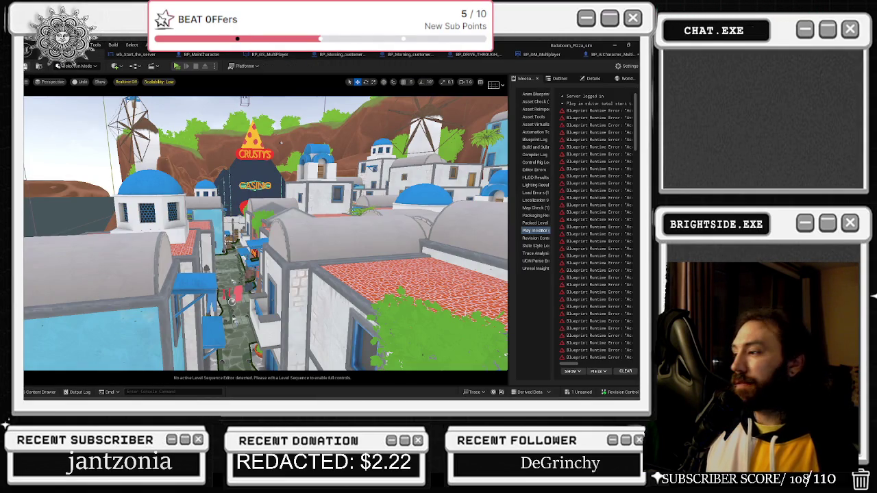
- Save the current level along with all remaining unsaved content
key(ctrl+s)
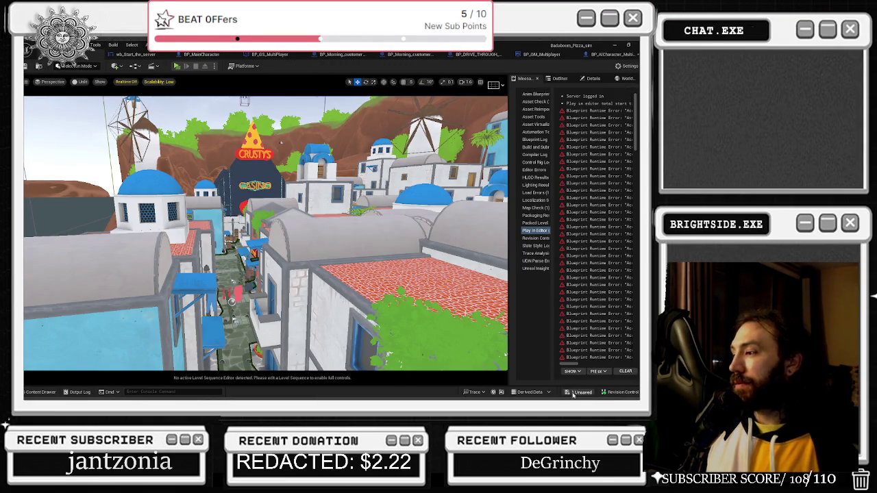
click(574, 393)
click(403, 315)
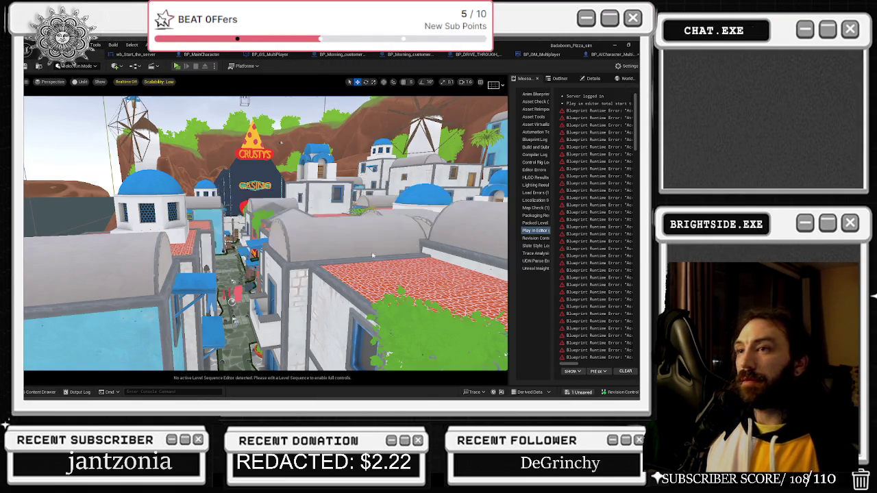
- Start a play-in-editor session and view the vending machine blueprint's Event Graph while it runs
click(177, 67)
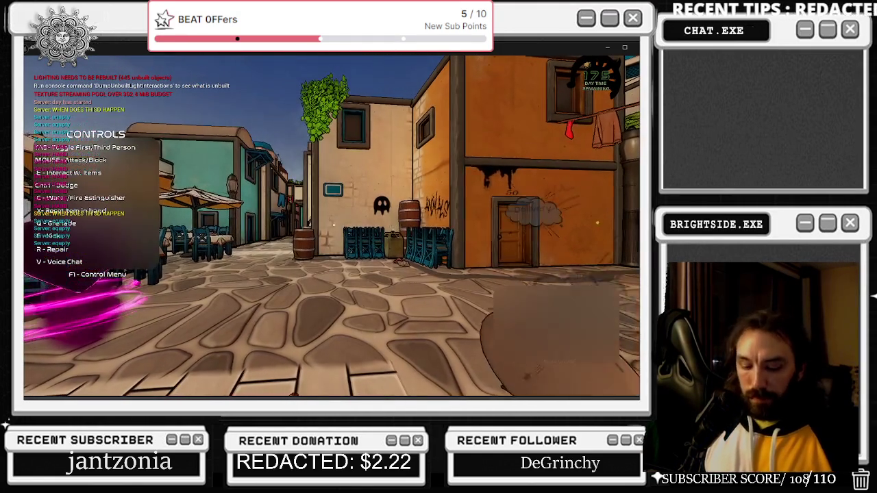
key(alt+Tab)
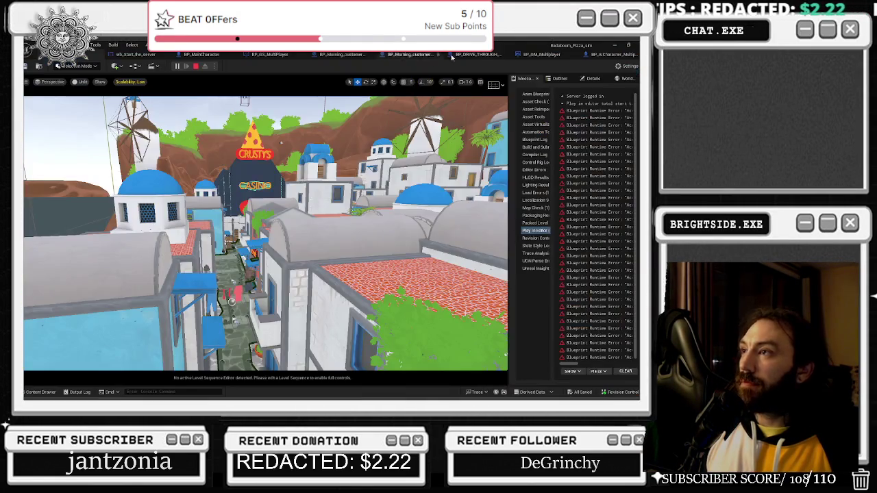
click(619, 55)
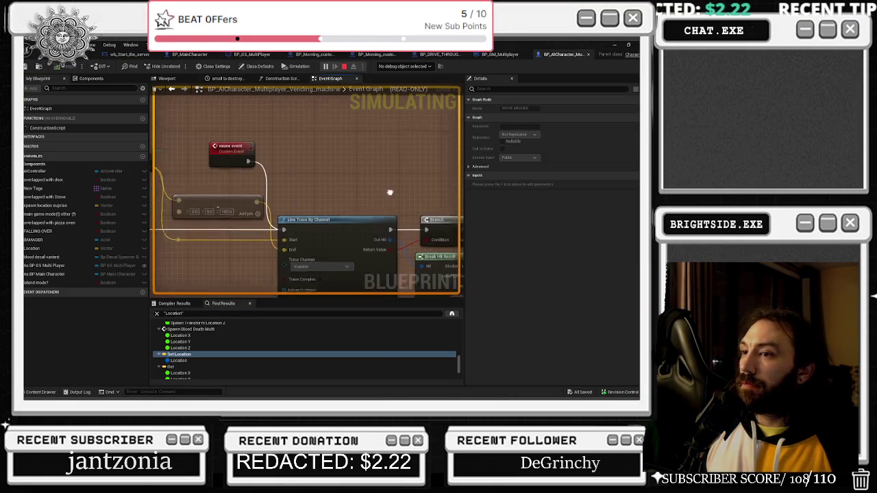
- Bring up the Windows task switcher over the editor with Alt+Tab
key(alt+Tab)
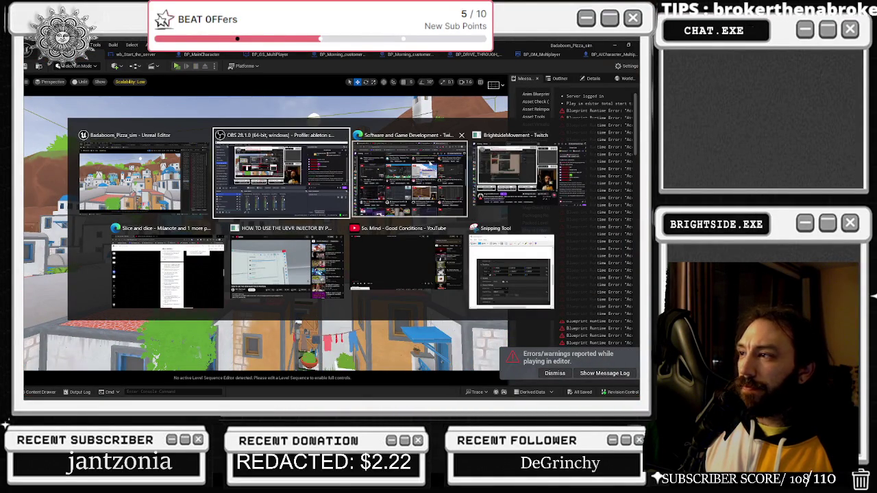
- Start a play session and walk the player empty-handed past the pink heart into the town square
key(Escape)
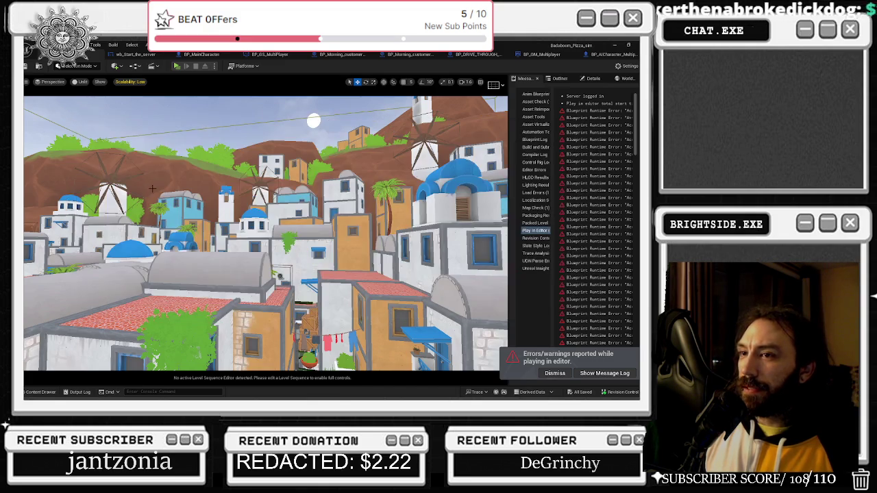
click(169, 68)
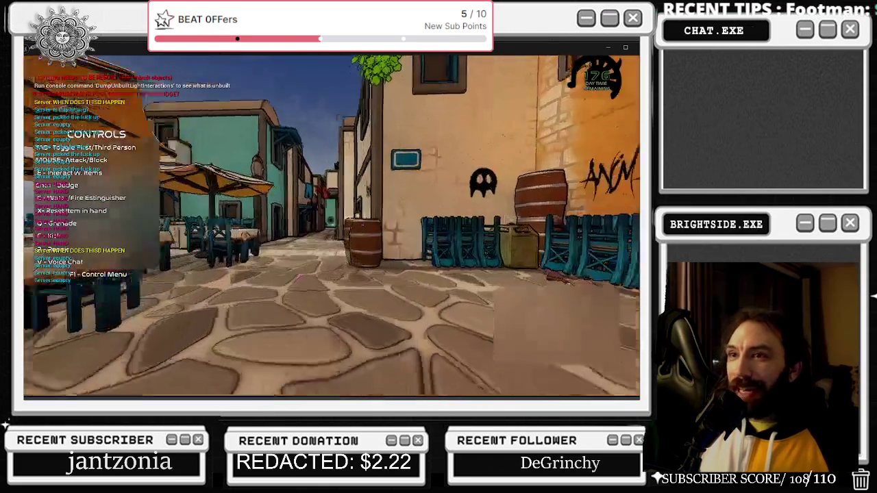
key(w)
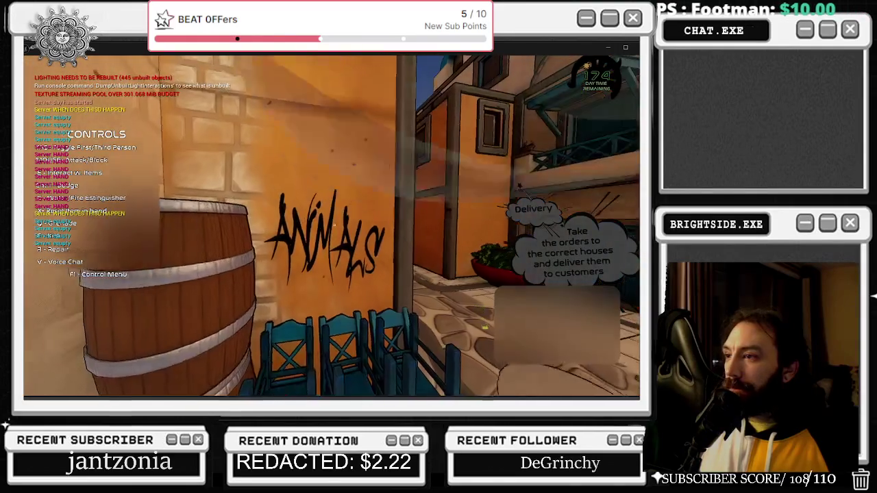
key(w)
key(w)
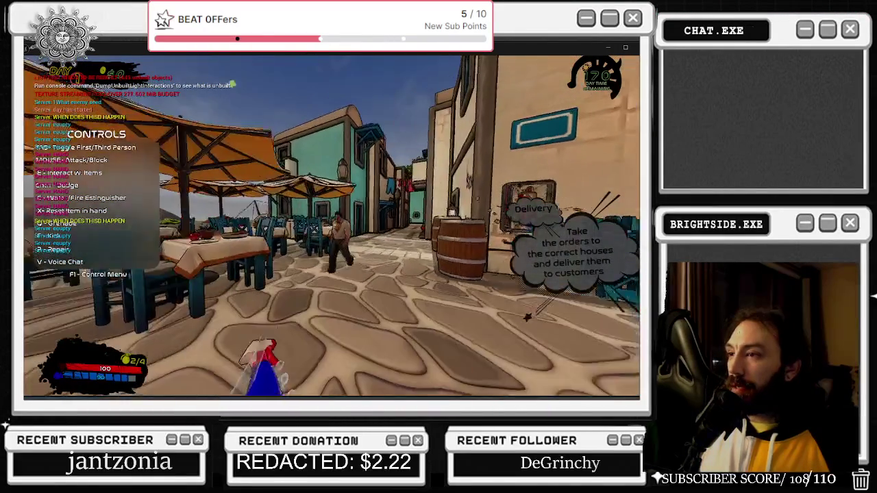
key(e)
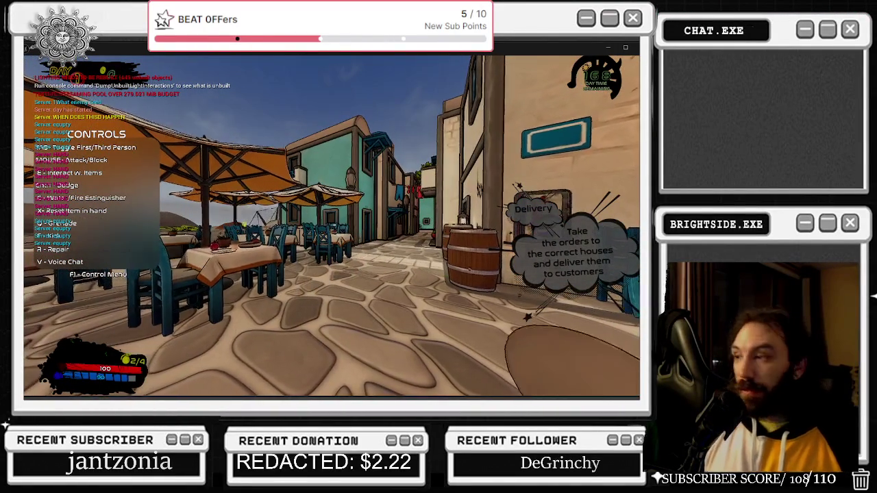
key(w)
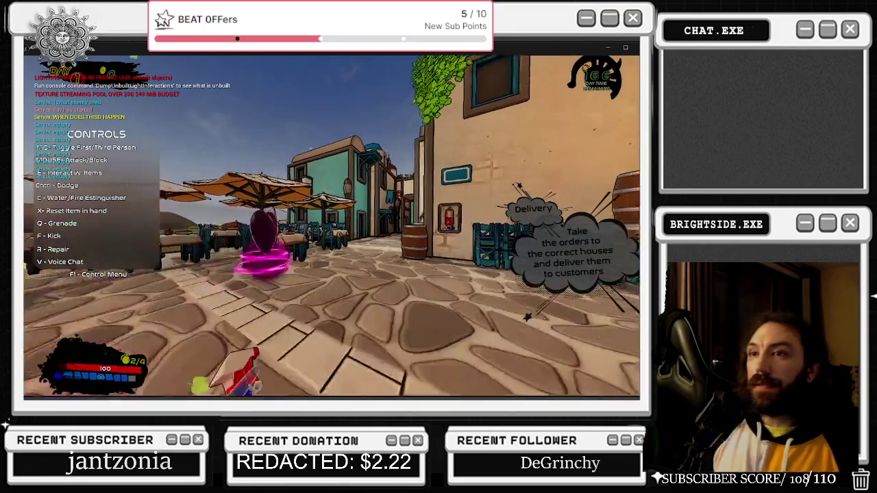
key(w)
key(w)
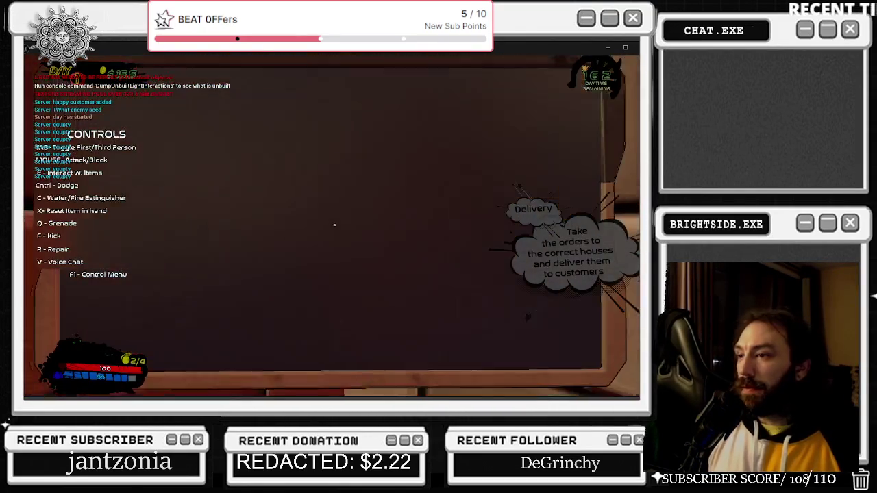
- Open the in-game build menu, browse its options, and stop the play session
key(e)
key(F1)
click(136, 309)
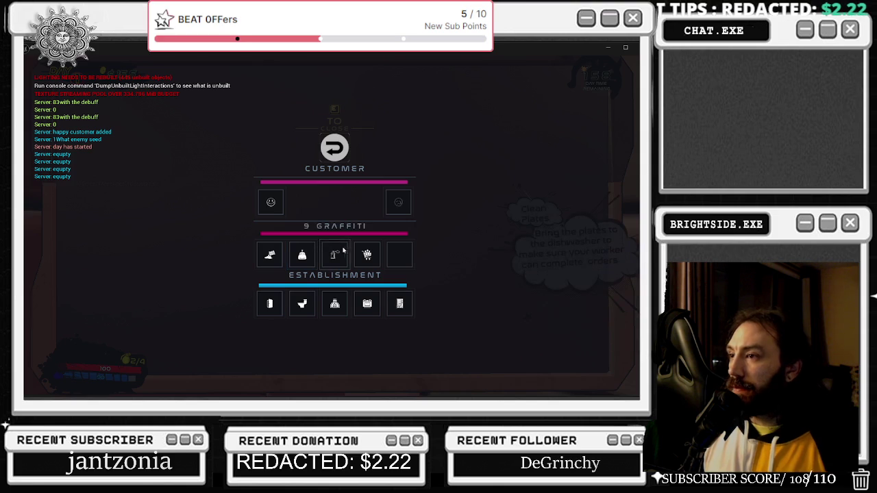
key(Escape)
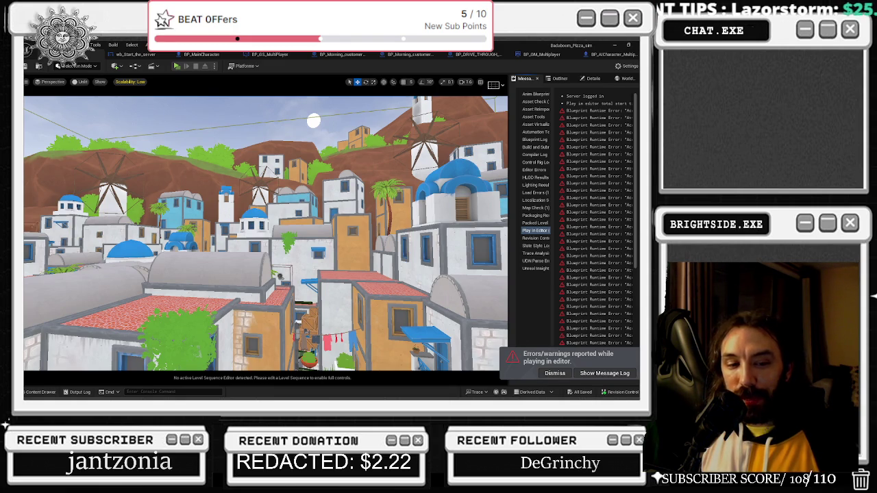
- Scroll through the Milanote Slice and dice task board, then switch to the UEVR injector YouTube video
key(alt+Tab)
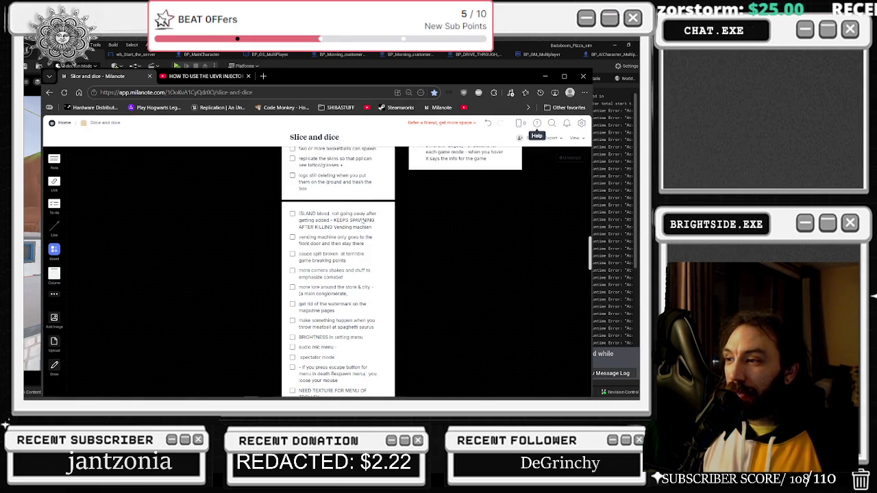
scroll(361, 259, up, 5)
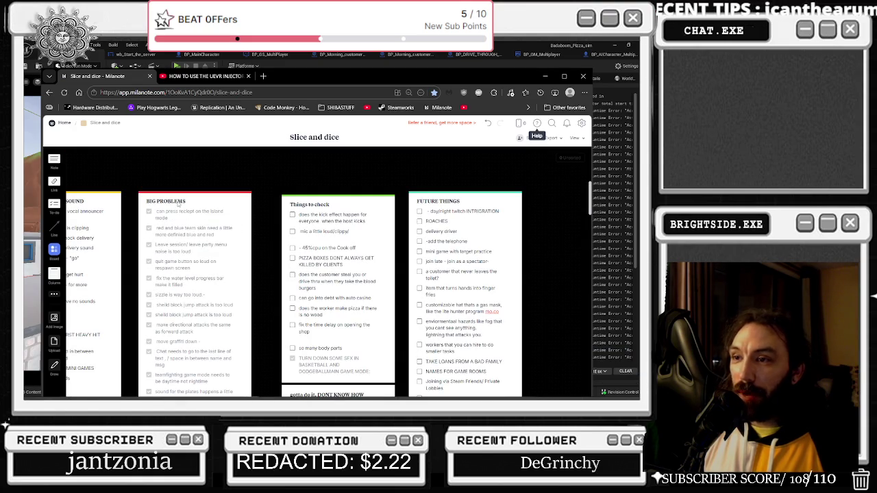
scroll(178, 205, down, 5)
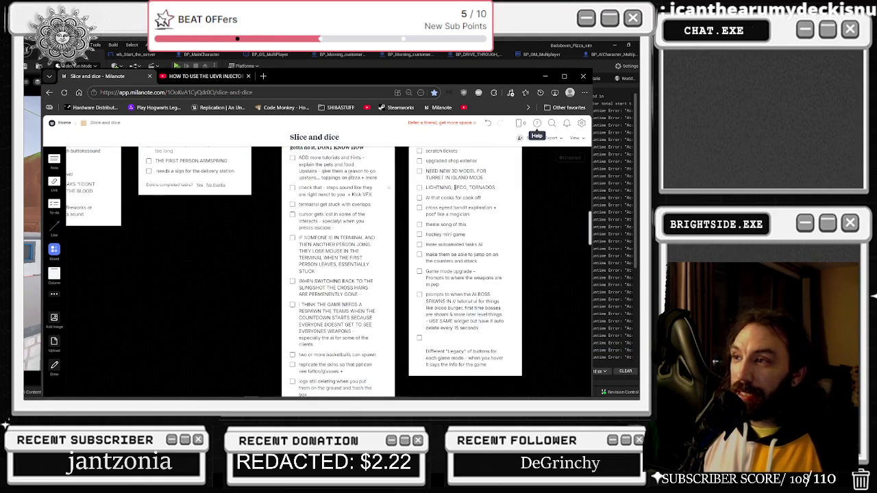
scroll(318, 194, down, 10)
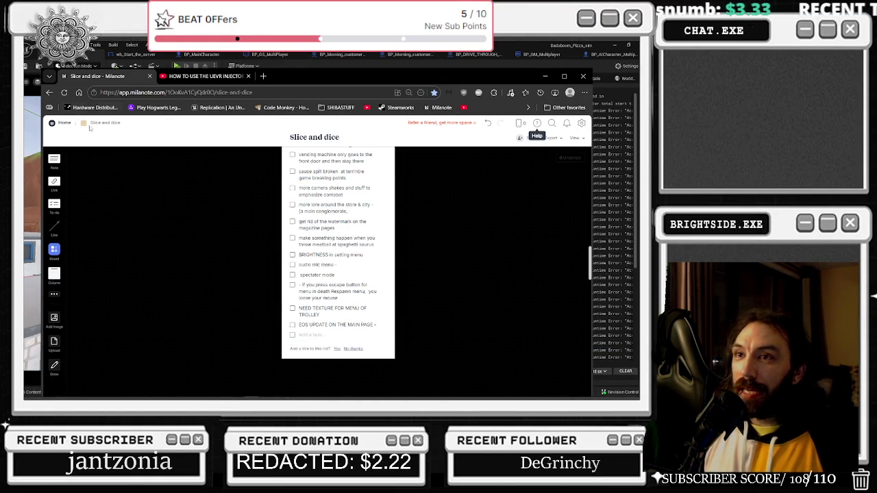
click(199, 77)
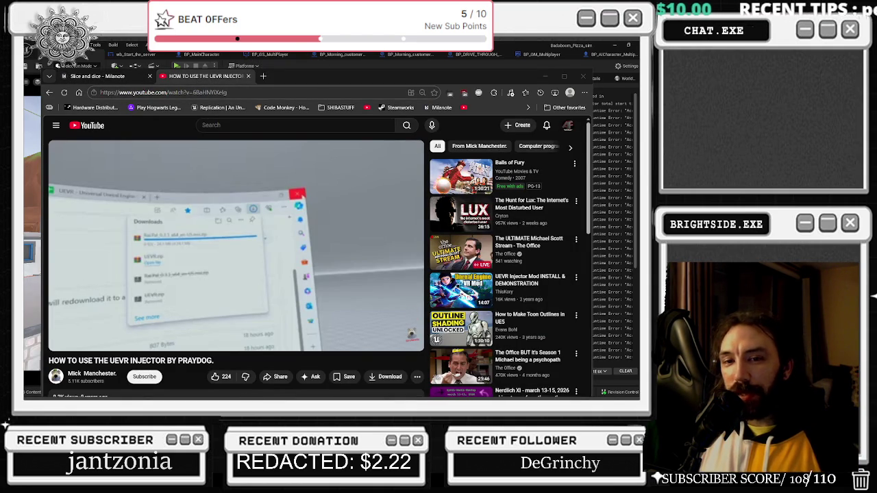
- Switch from the UEVR injector video to the Twitch Software and Game Development live directory
mouse_move(366, 397)
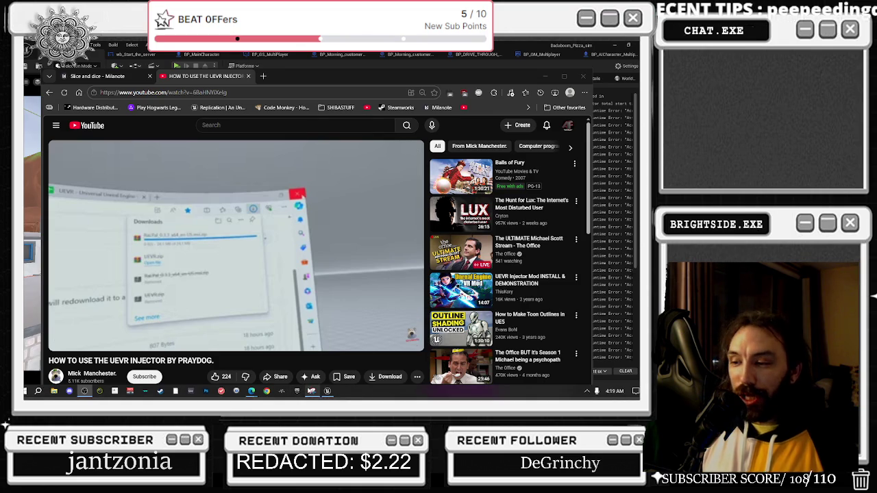
mouse_move(247, 392)
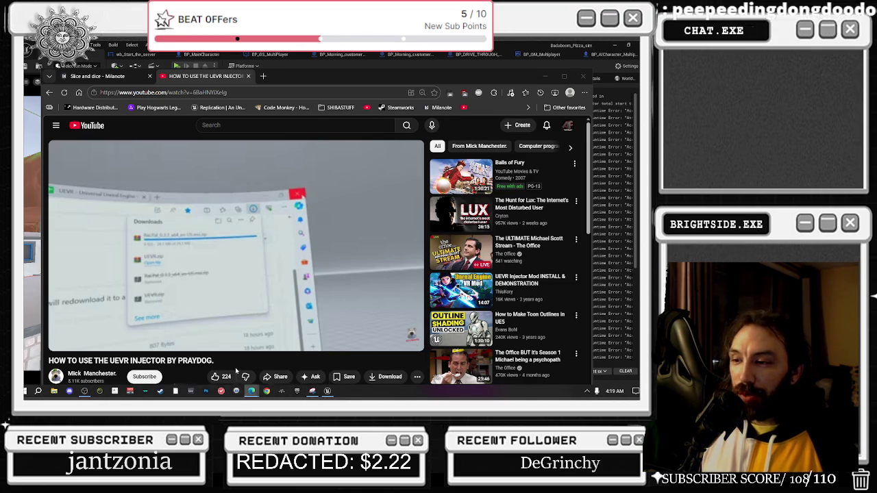
key(alt+Tab)
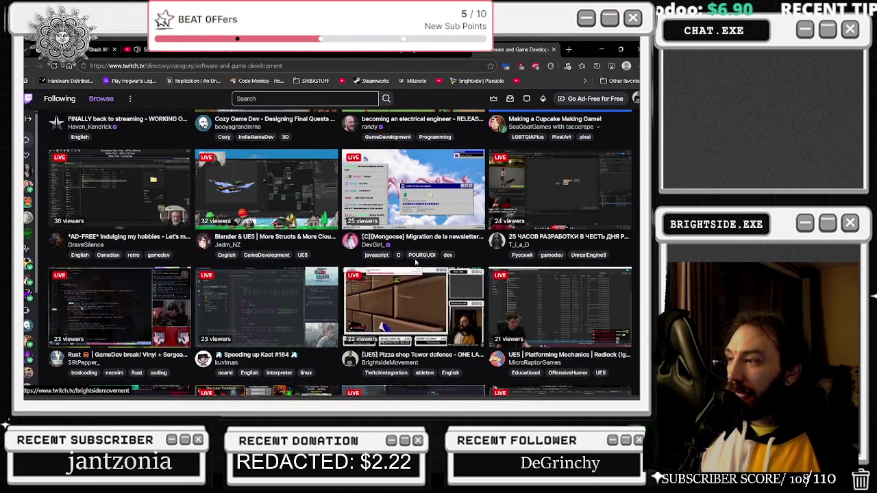
scroll(415, 263, up, 3)
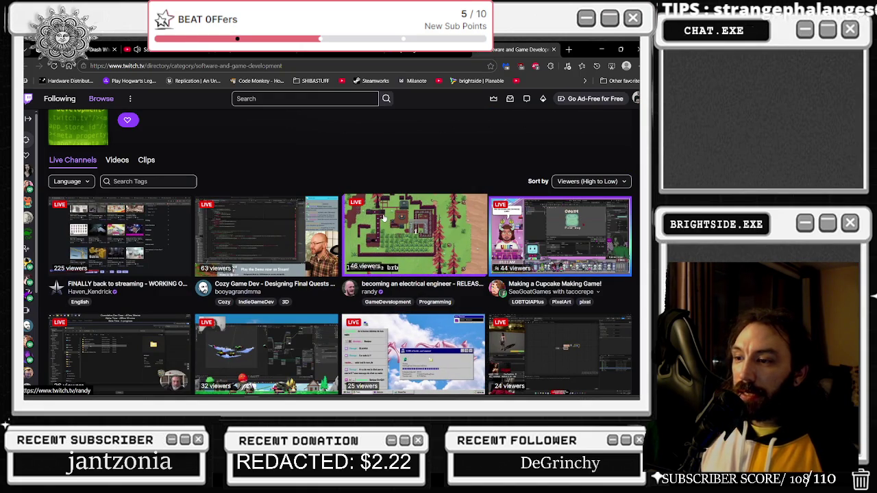
scroll(383, 218, down, 2)
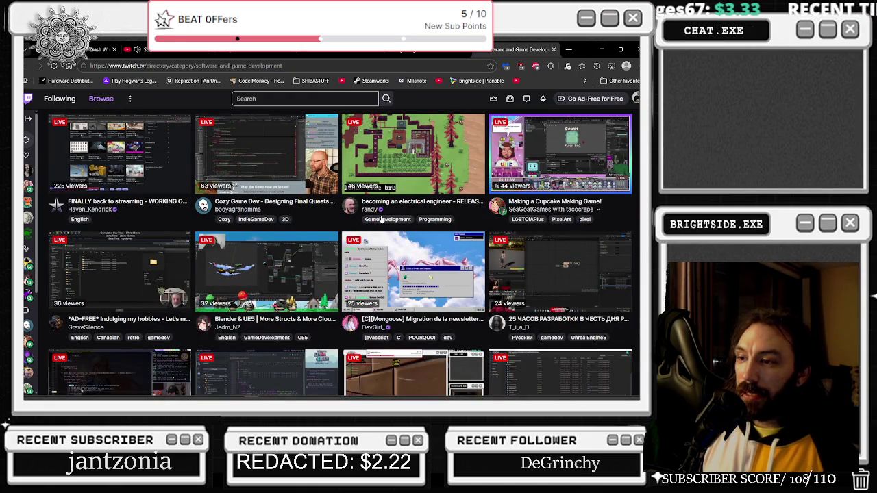
scroll(380, 219, down, 2)
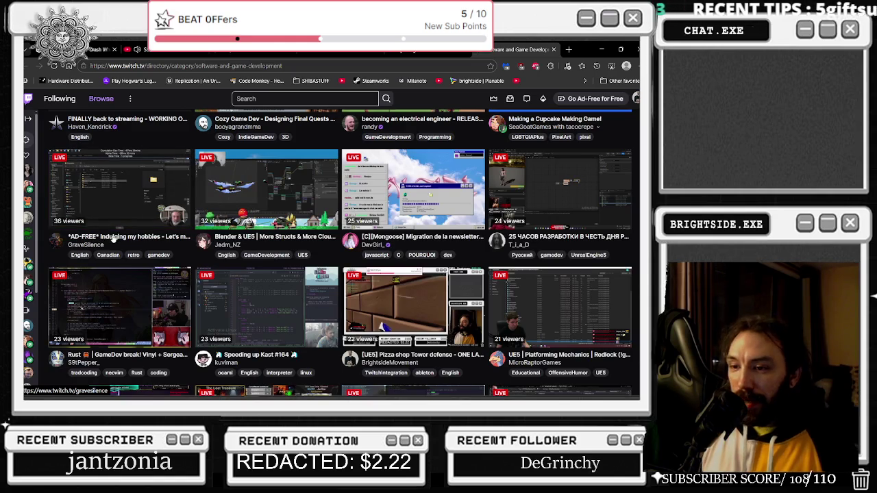
scroll(113, 238, down, 4)
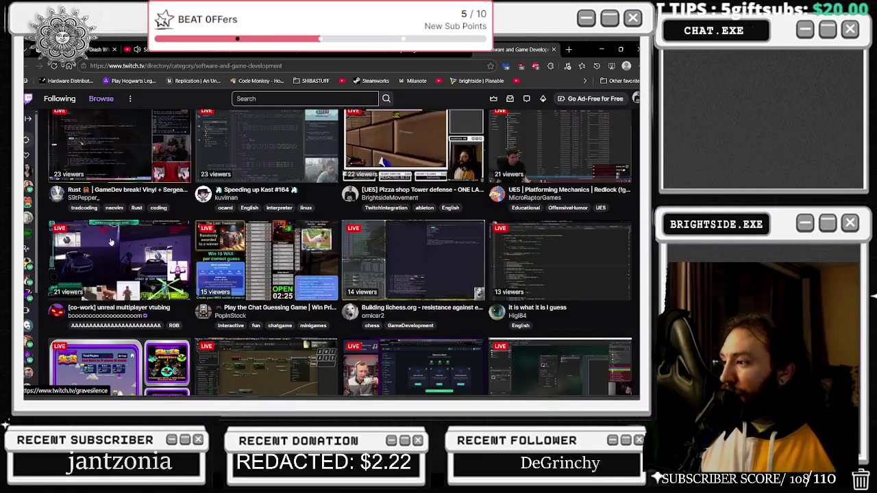
scroll(260, 303, up, 5)
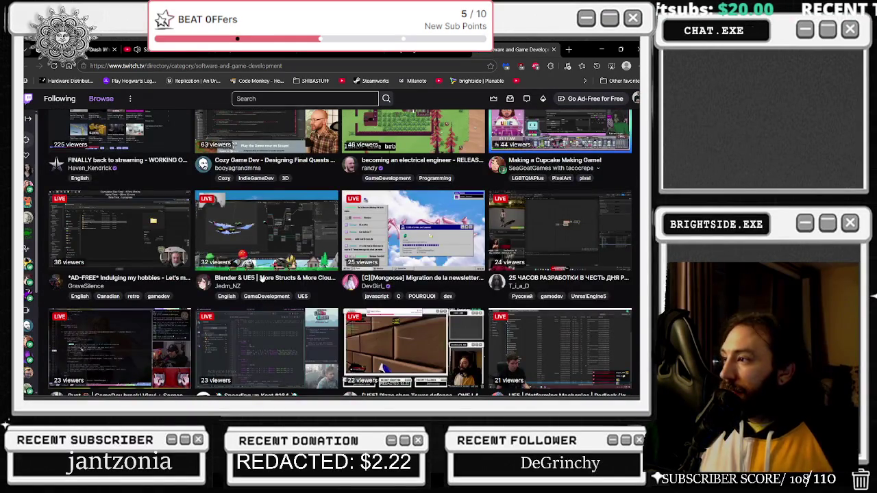
scroll(261, 277, up, 2)
scroll(261, 277, down, 2)
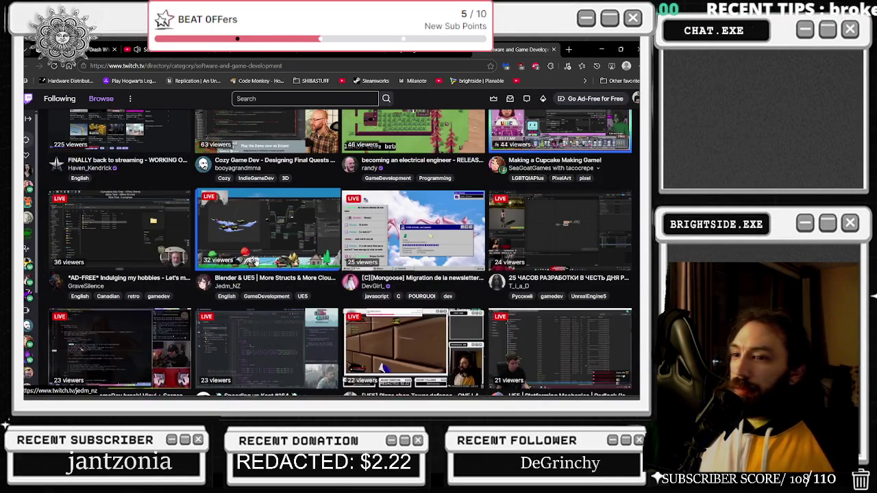
scroll(251, 269, down, 6)
scroll(251, 269, down, 1)
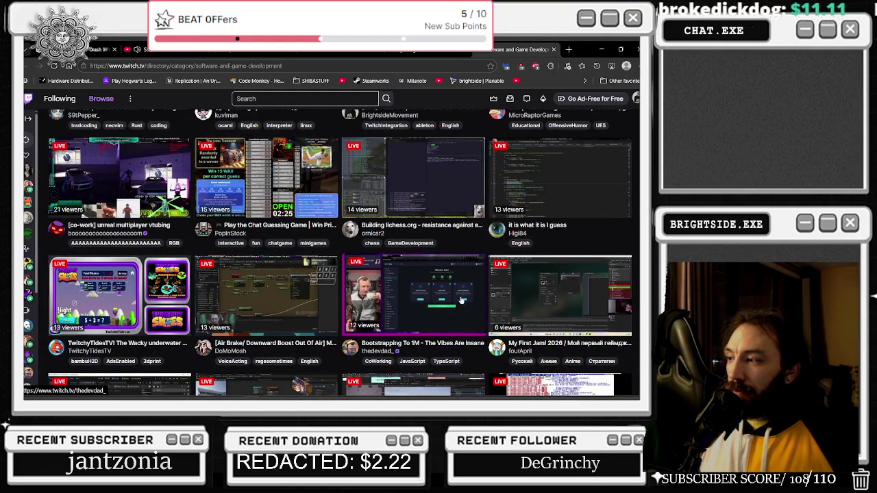
scroll(460, 300, down, 3)
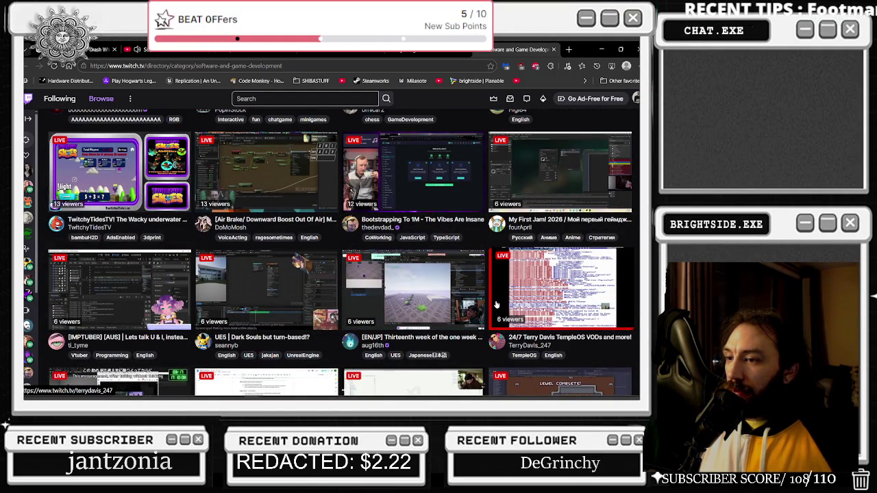
scroll(495, 304, down, 2)
scroll(476, 326, down, 2)
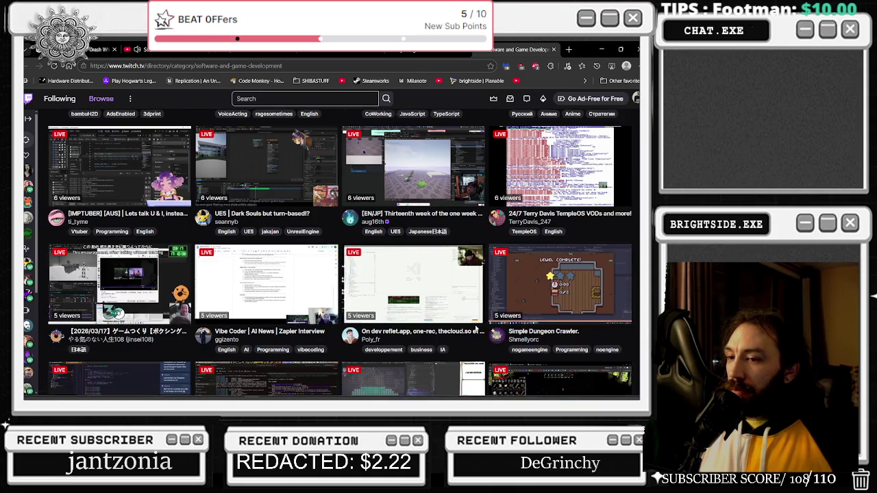
scroll(477, 326, down, 2)
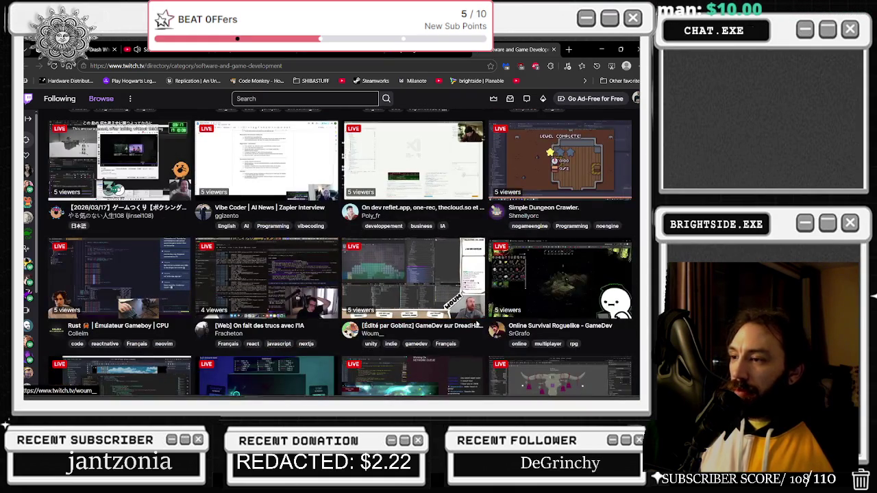